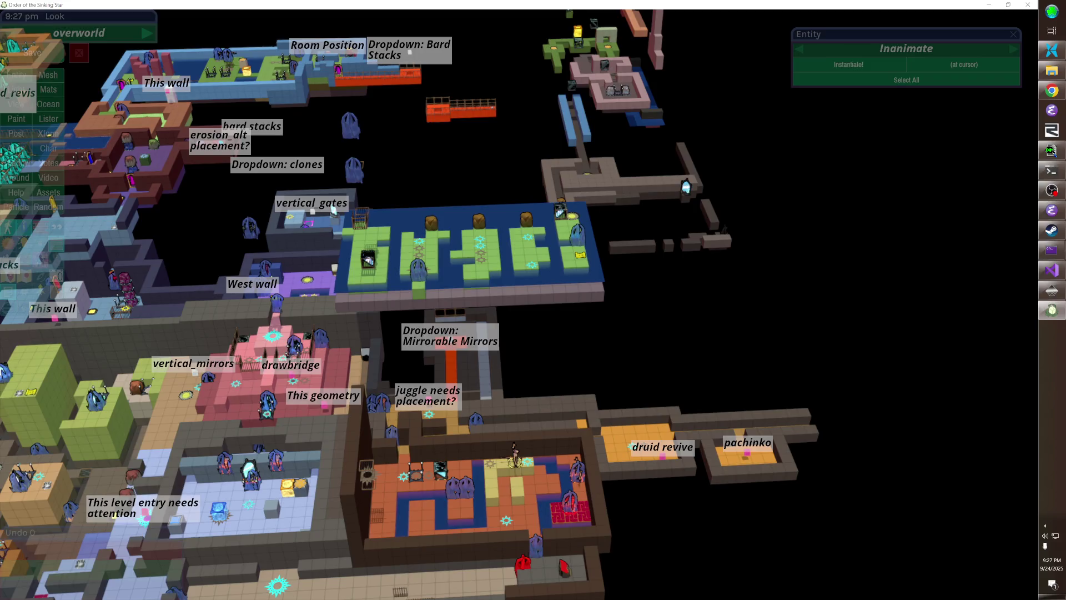
# - Fly the camera north to the blue-walled water room and open the bard_triangle level
pyautogui.press('a')
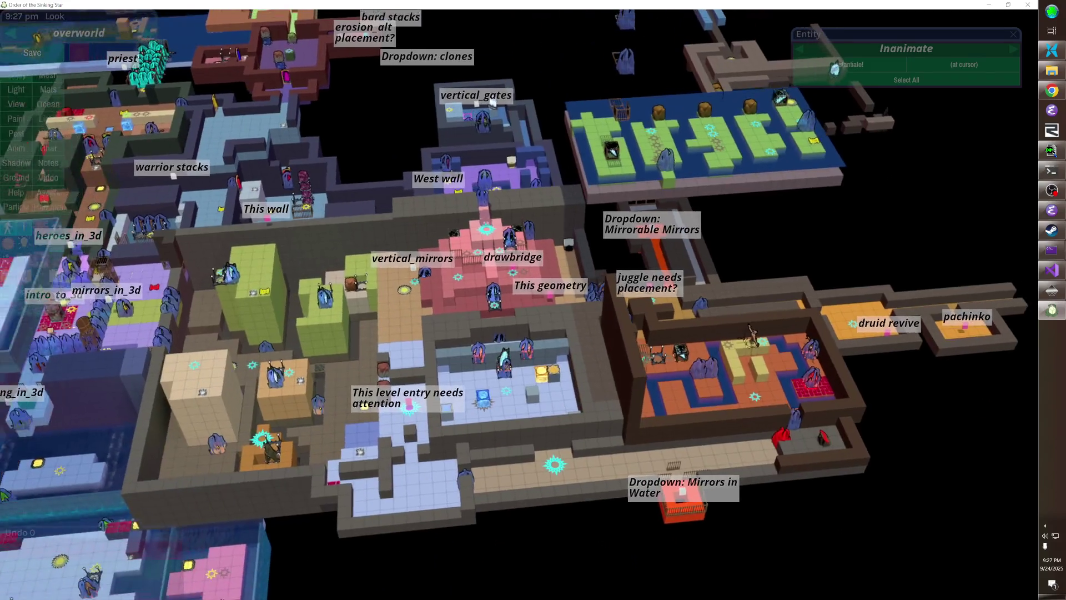
pyautogui.press('w')
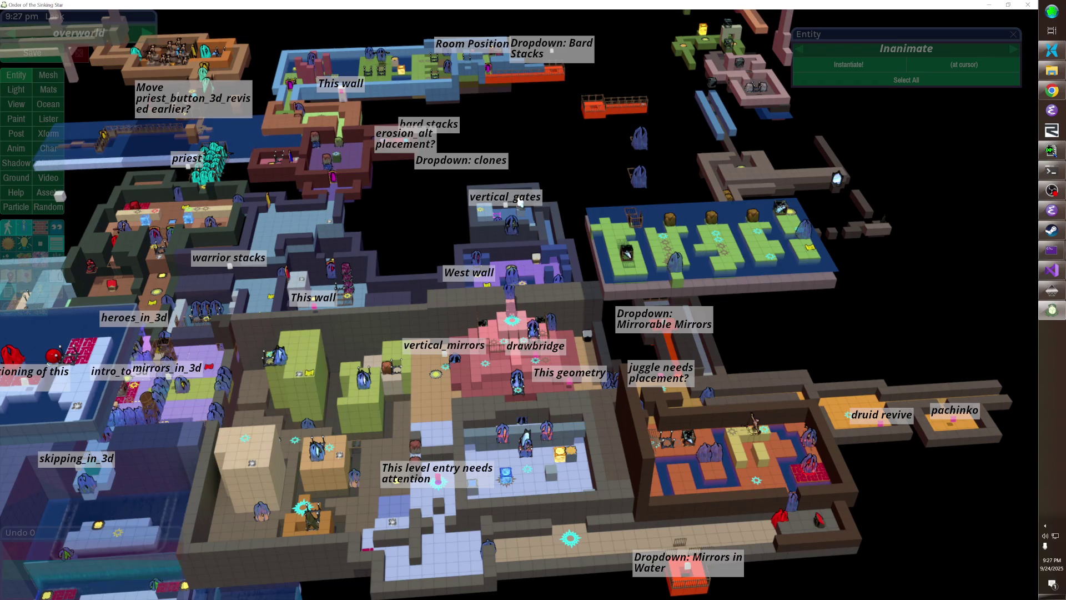
pyautogui.press('w')
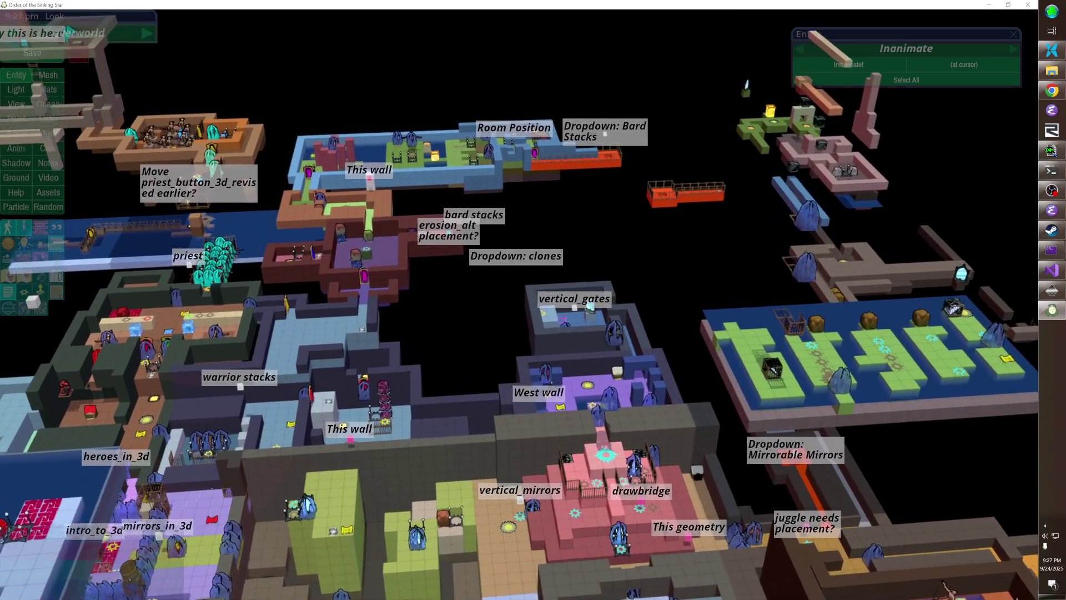
pyautogui.press('w')
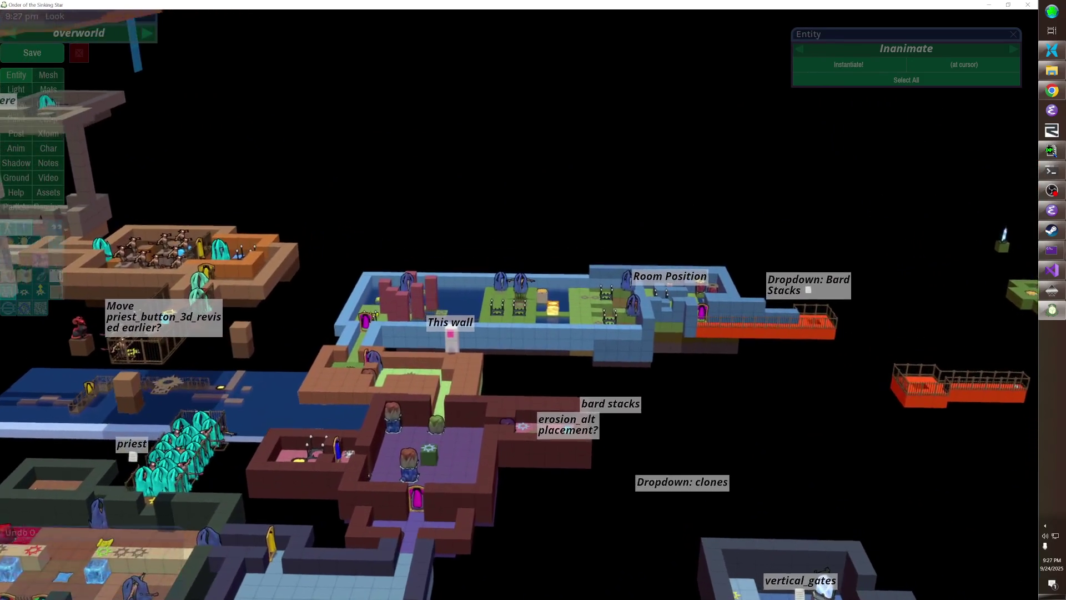
pyautogui.press('w')
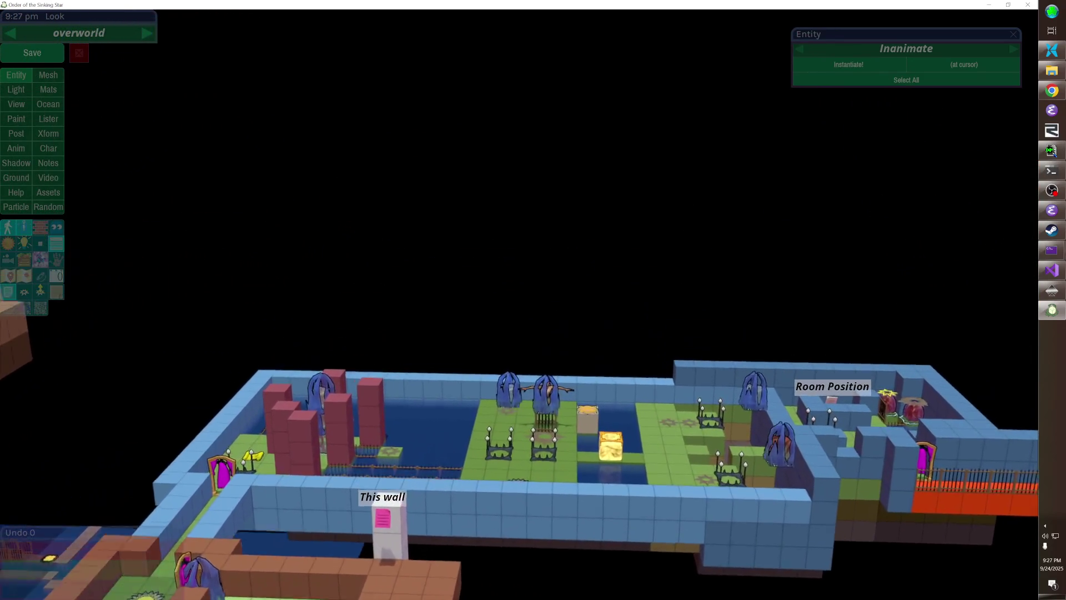
pyautogui.press('w')
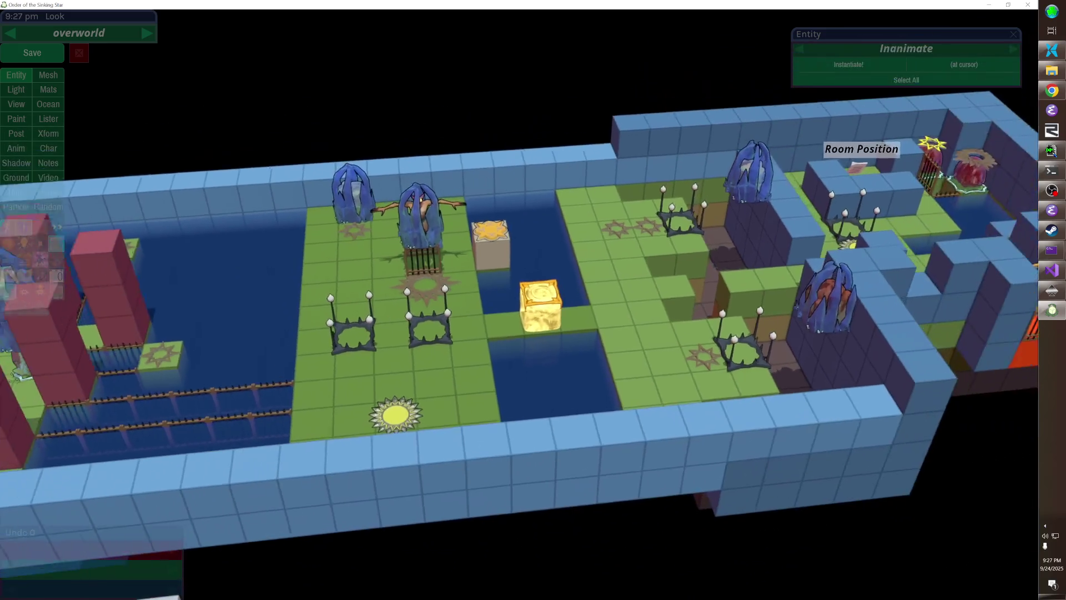
pyautogui.press('s')
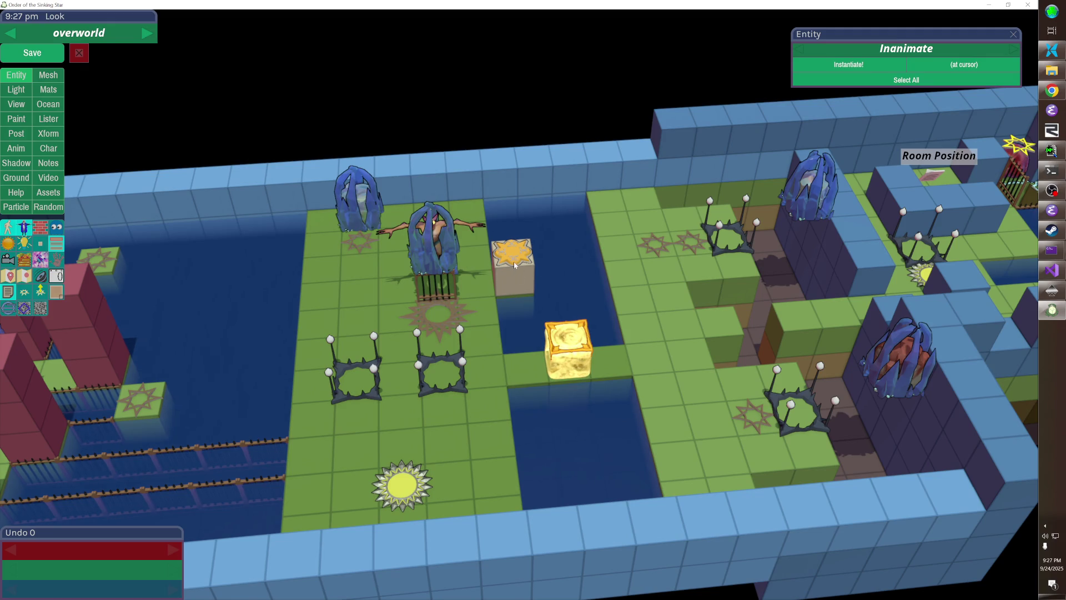
pyautogui.doubleClick(435, 319)
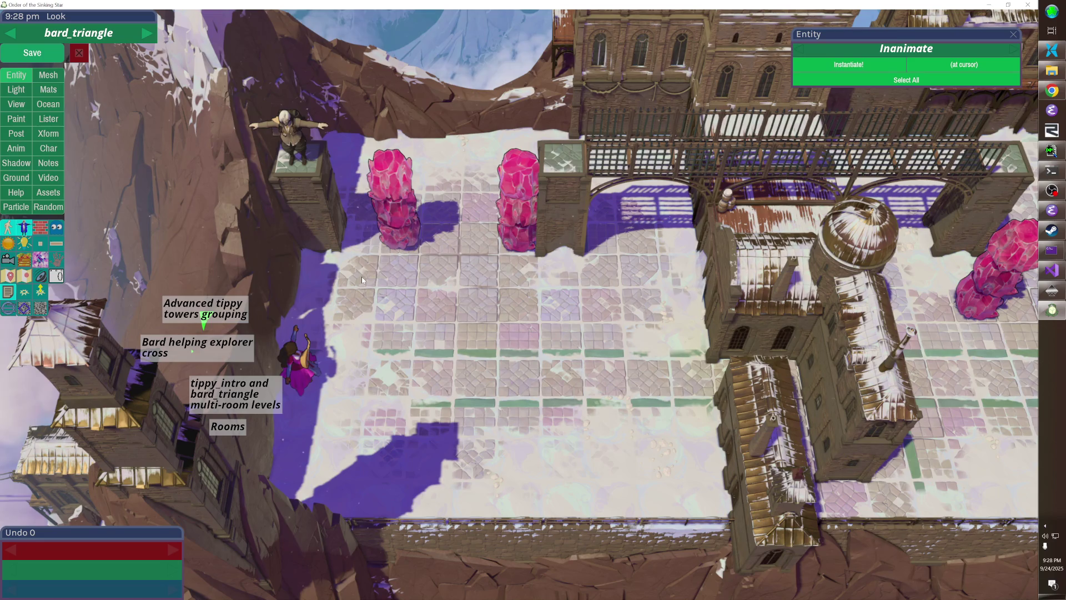
# - Save the bard_triangle level with the editor panel's Save button
pyautogui.hotkey('alt', 'Tab')
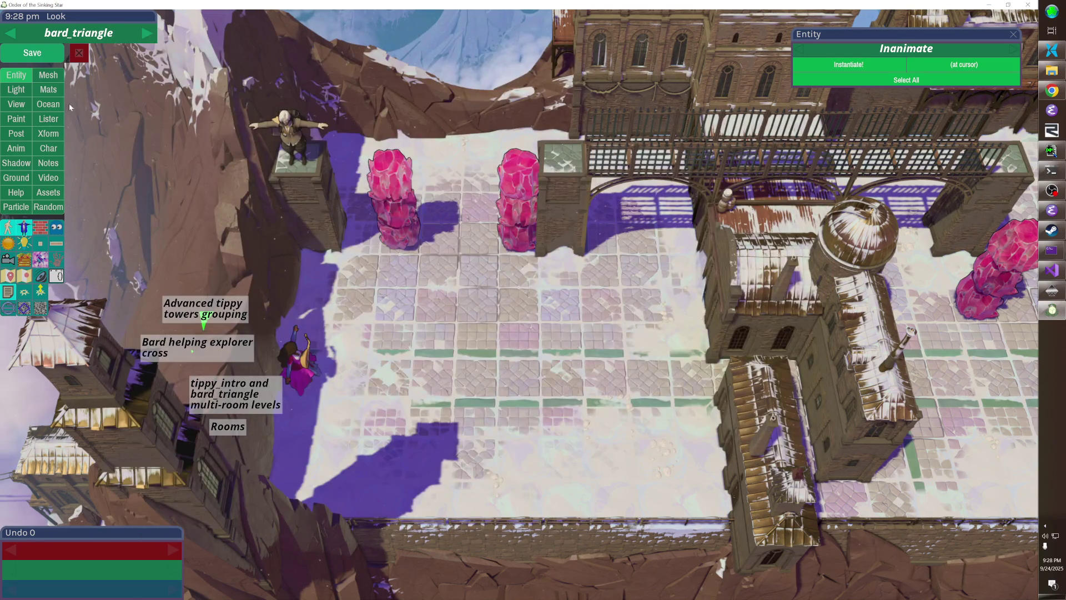
pyautogui.click(53, 60)
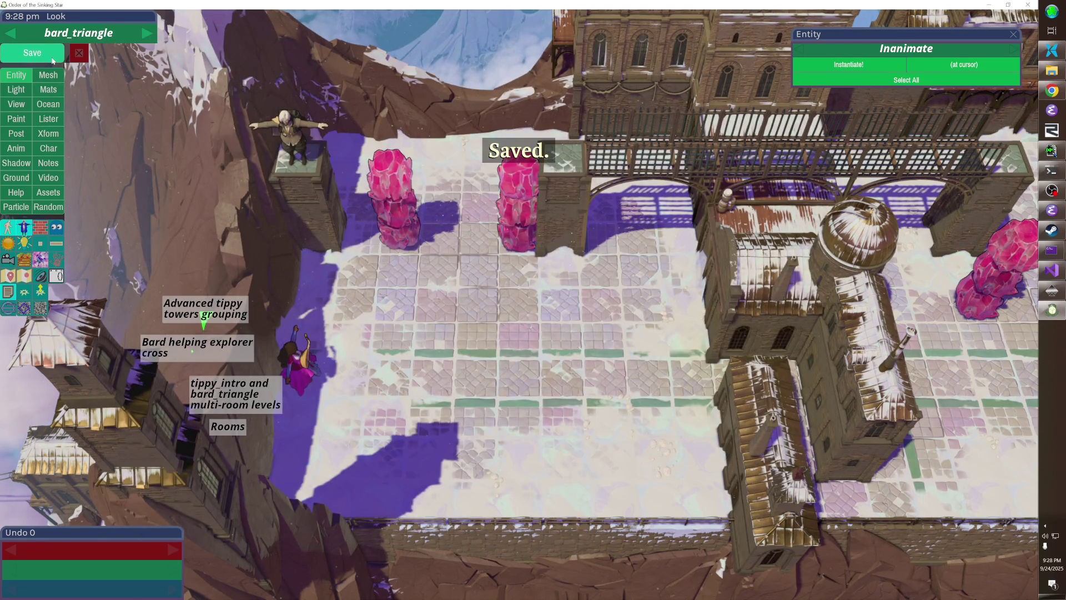
# - Resume play, push the pink crystals up to the arch, then quit the game
pyautogui.press('Escape')
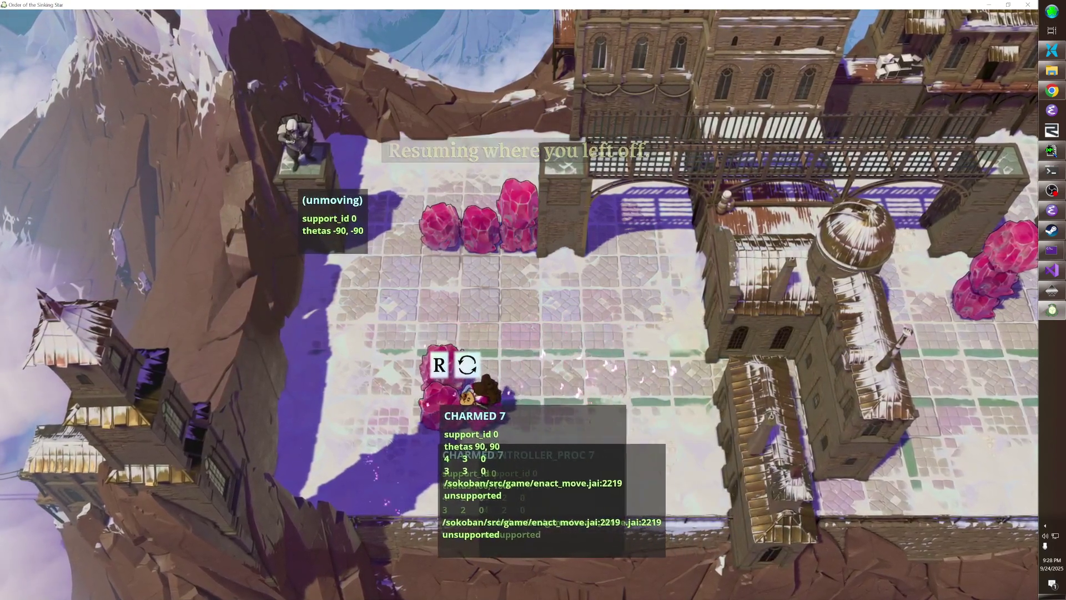
pyautogui.press('Left')
pyautogui.press('Down')
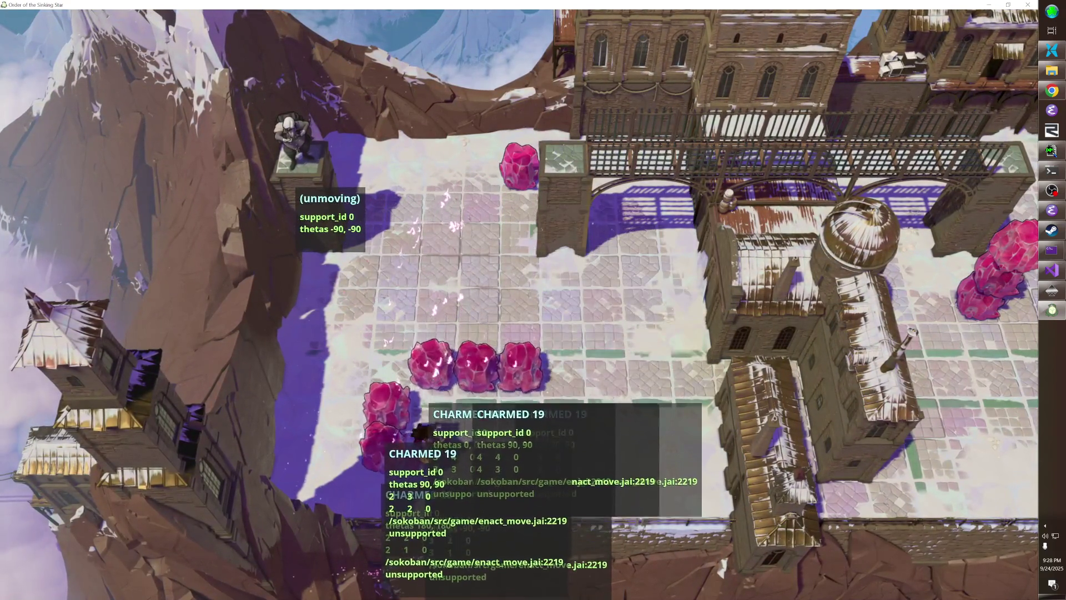
pyautogui.press('Right')
pyautogui.press('Up')
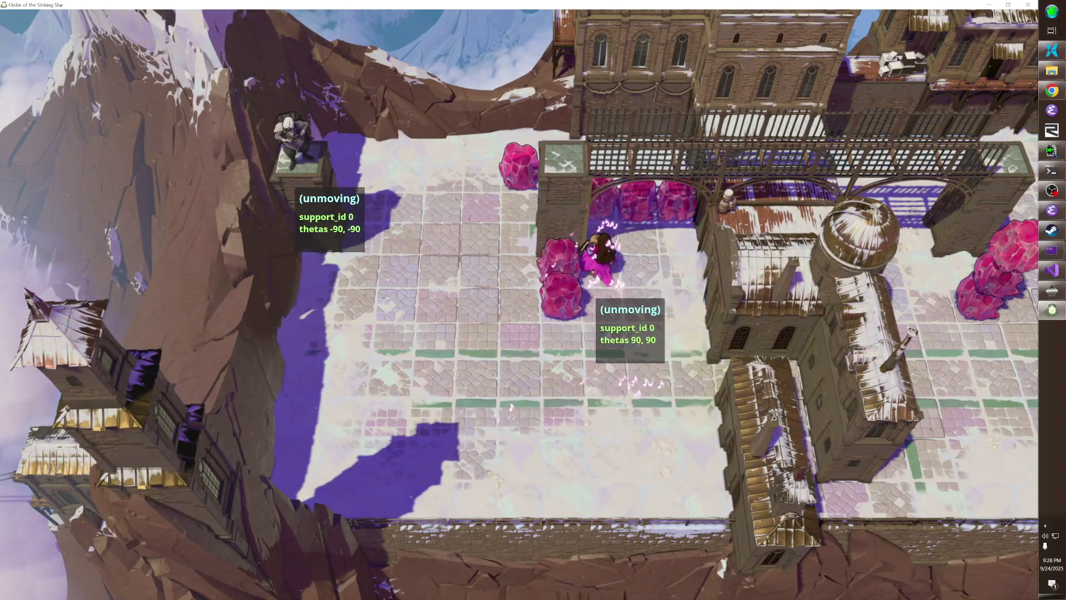
pyautogui.hotkey('alt', 'F4')
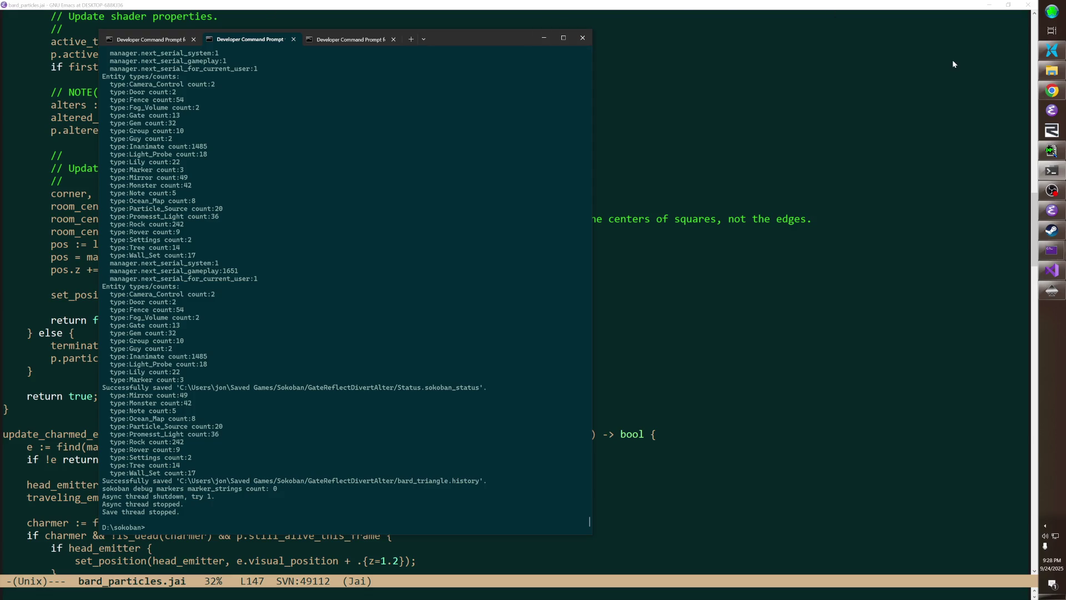
# - Start an SVN commit of the sokoban folder and begin the message 'Fixes.'
pyautogui.click(1045, 49)
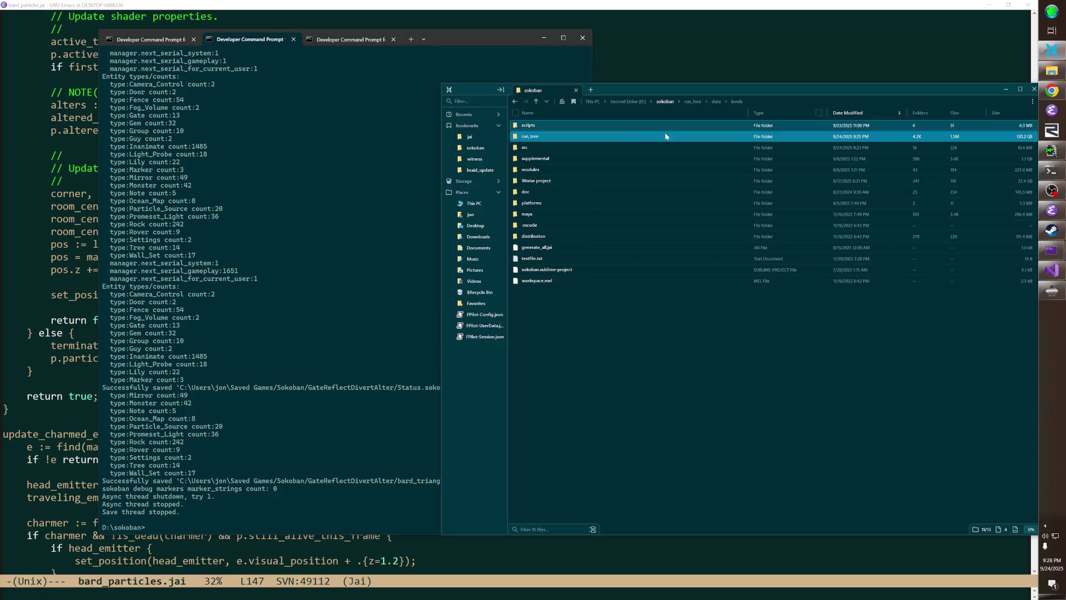
pyautogui.rightClick(476, 147)
pyautogui.click(505, 296)
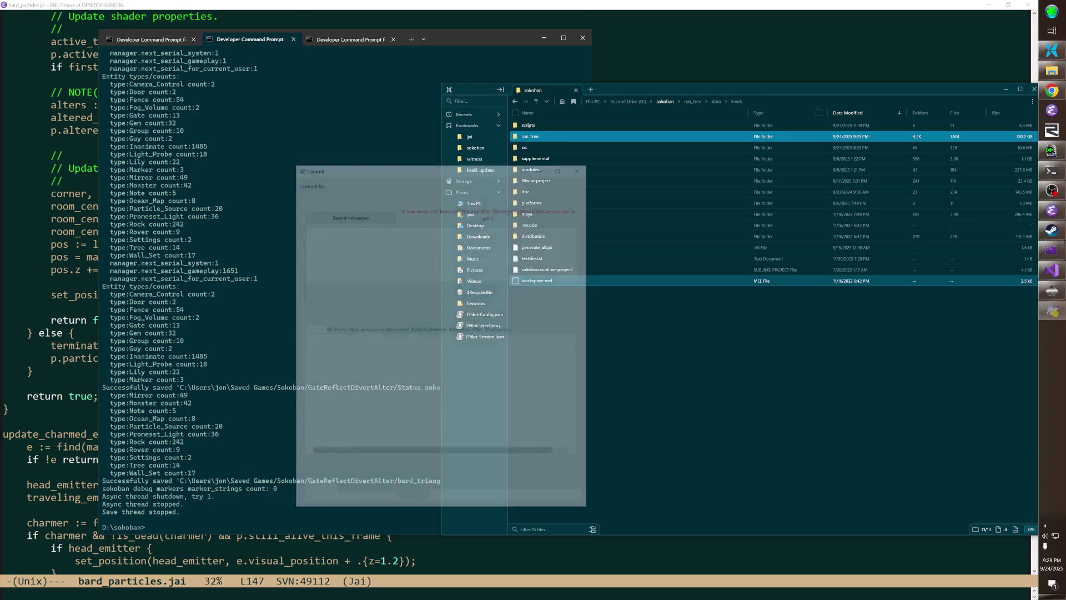
pyautogui.write('Fixes.')
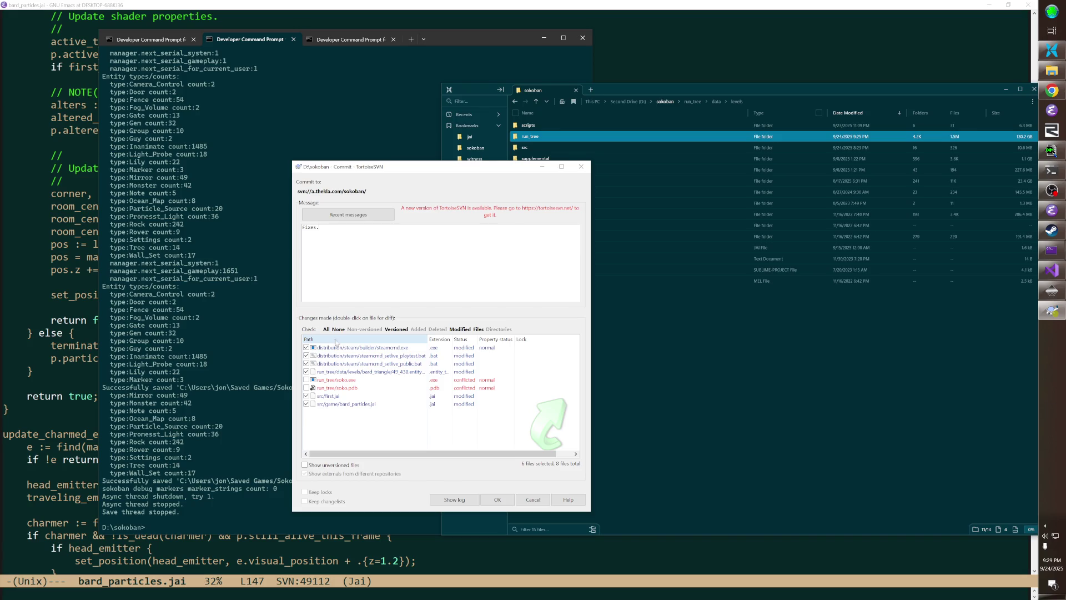
# - Uncheck steamcmd.exe and both .bat files, commit the remaining three files, and close the window
pyautogui.click(306, 348)
pyautogui.click(306, 355)
pyautogui.click(306, 364)
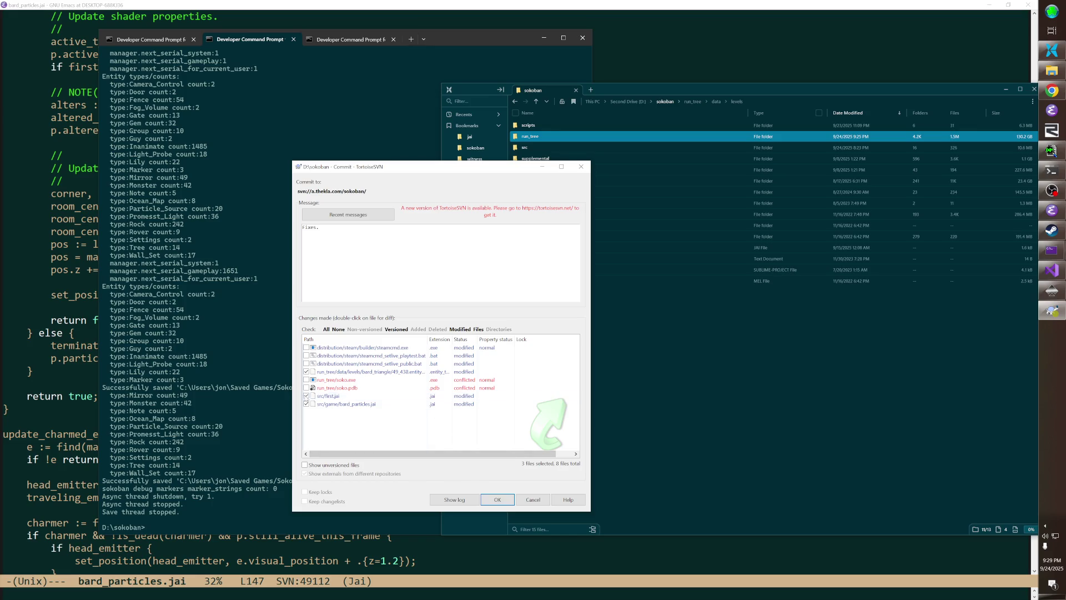
pyautogui.click(510, 498)
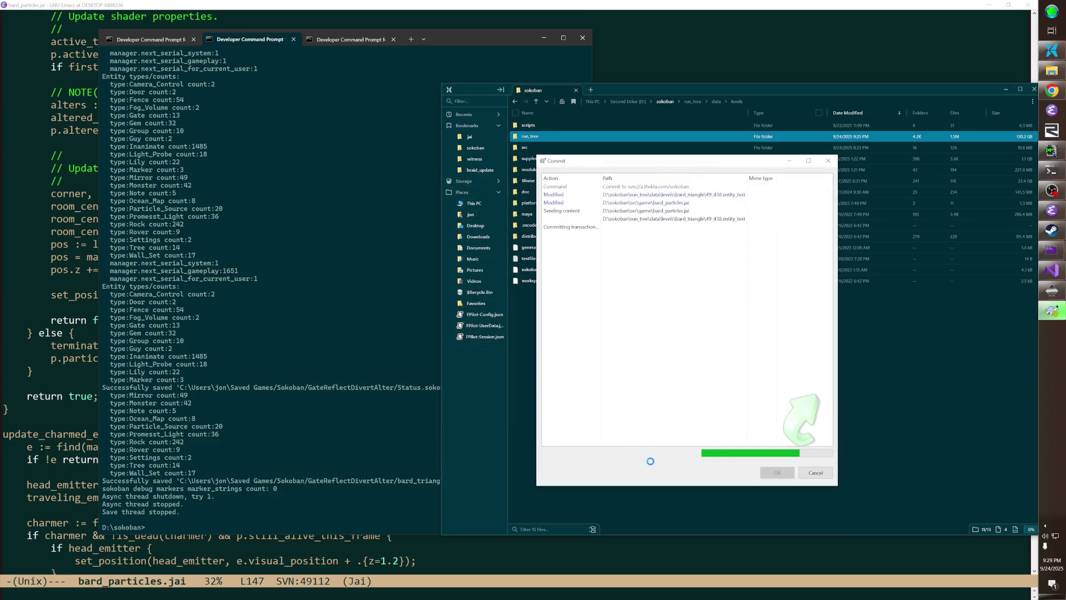
pyautogui.click(773, 474)
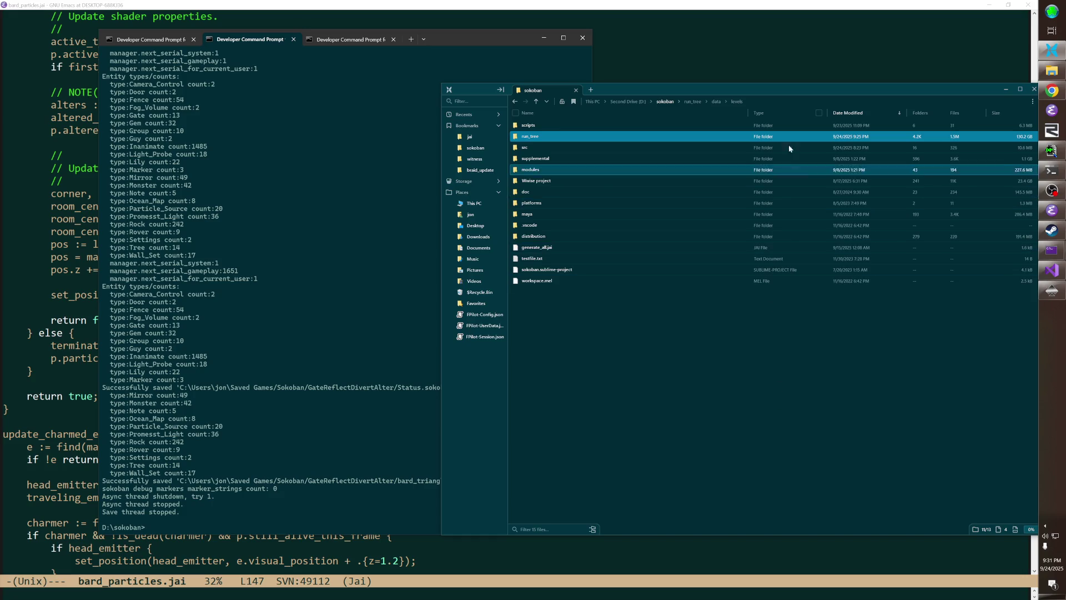
# - Shift the File Explorer window left, then bring the code editor to the front
pyautogui.moveTo(782, 90)
pyautogui.mouseDown()
pyautogui.moveTo(733, 100)
pyautogui.moveTo(744, 92)
pyautogui.moveTo(740, 174)
pyautogui.moveTo(728, 177)
pyautogui.moveTo(748, 175)
pyautogui.moveTo(734, 203)
pyautogui.moveTo(738, 72)
pyautogui.moveTo(744, 226)
pyautogui.mouseUp()
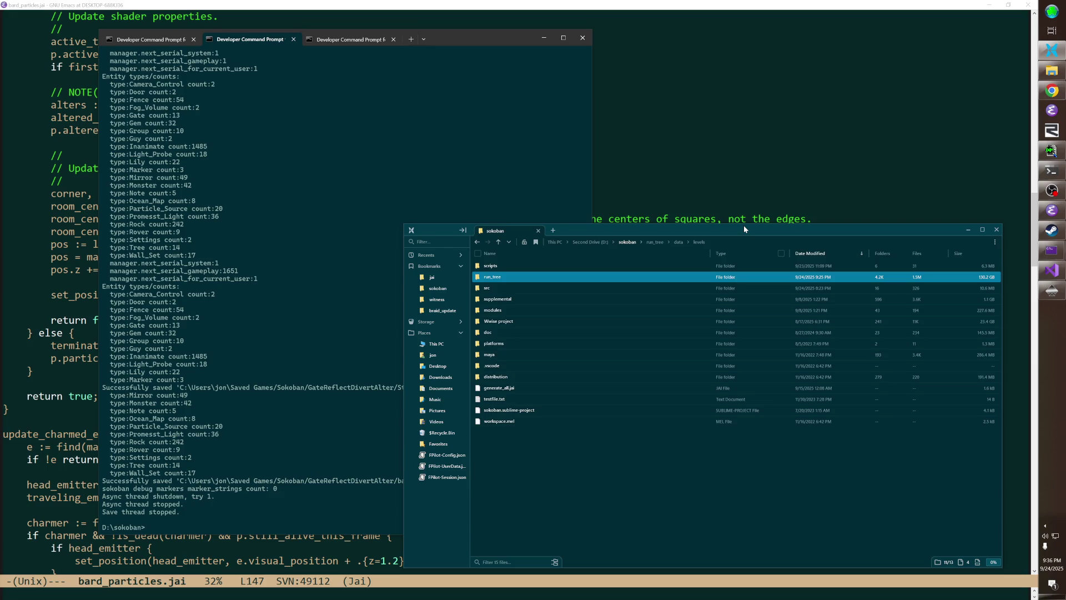
pyautogui.click(301, 328)
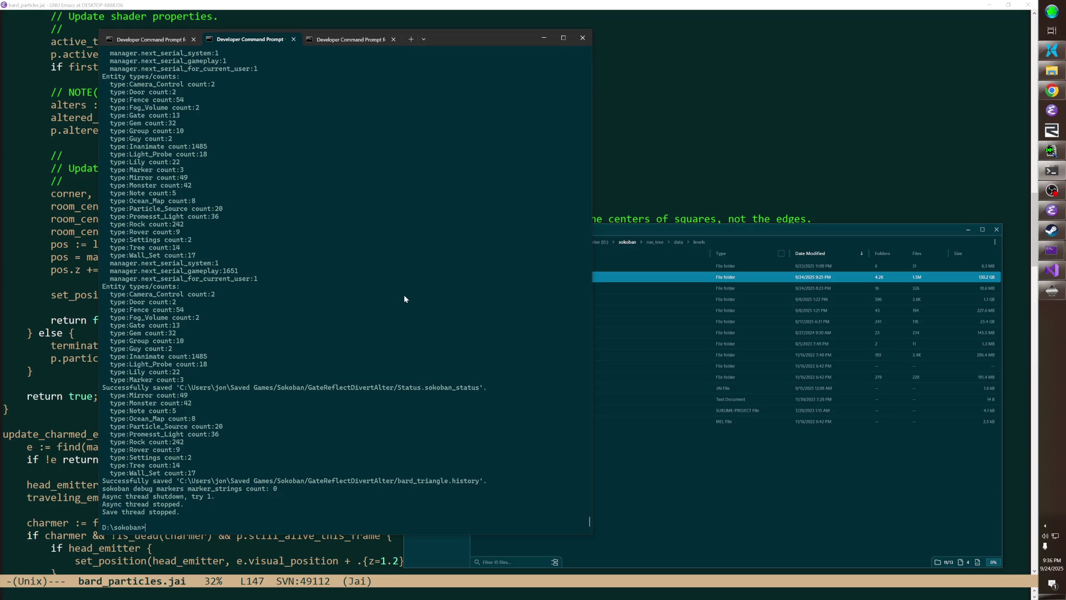
# - In Emacs, delete the first line of todo.txt and save the file
pyautogui.click(718, 140)
pyautogui.hotkey('ctrl', 'x')
pyautogui.write('btodo.txt')
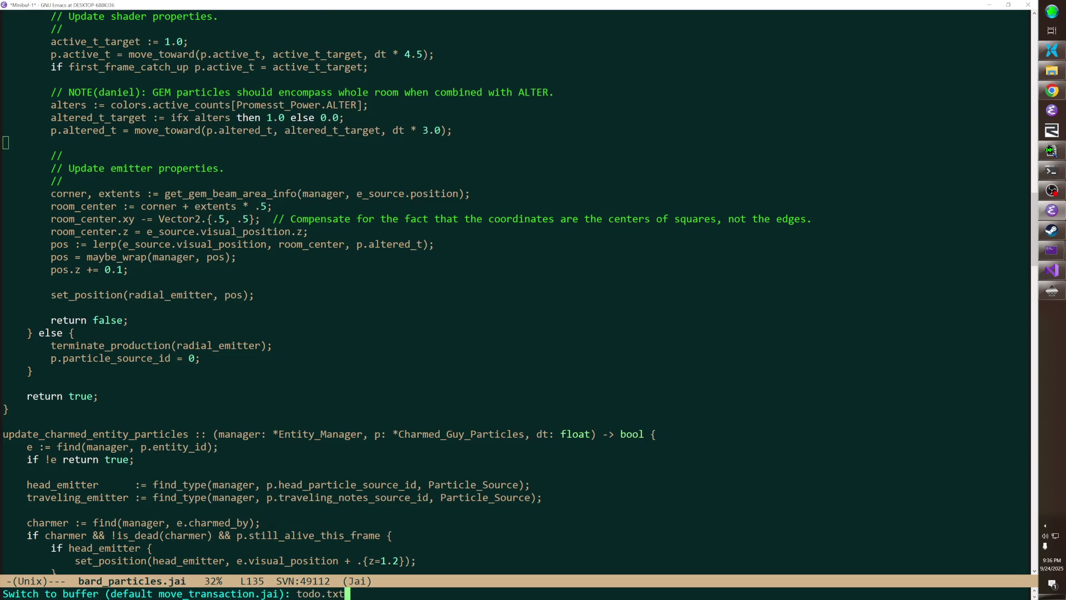
pyautogui.press('Return')
pyautogui.press('alt+less')
pyautogui.hotkey('ctrl', 'k')
pyautogui.hotkey('ctrl', 'k')
pyautogui.hotkey('ctrl', 'x')
pyautogui.hotkey('ctrl', 's')
pyautogui.press('Down')
# - Relaunch the game's debug build with run_tree\soko_debug from the command prompt
pyautogui.hotkey('alt', 'Tab')
pyautogui.press('Up')
pyautogui.press('Up')
pyautogui.press('Down')
pyautogui.press('Up')
pyautogui.press('Down')
pyautogui.press('BackSpace')
pyautogui.press('BackSpace')
pyautogui.press('BackSpace')
pyautogui.press('BackSpace')
pyautogui.press('BackSpace')
pyautogui.press('Return')
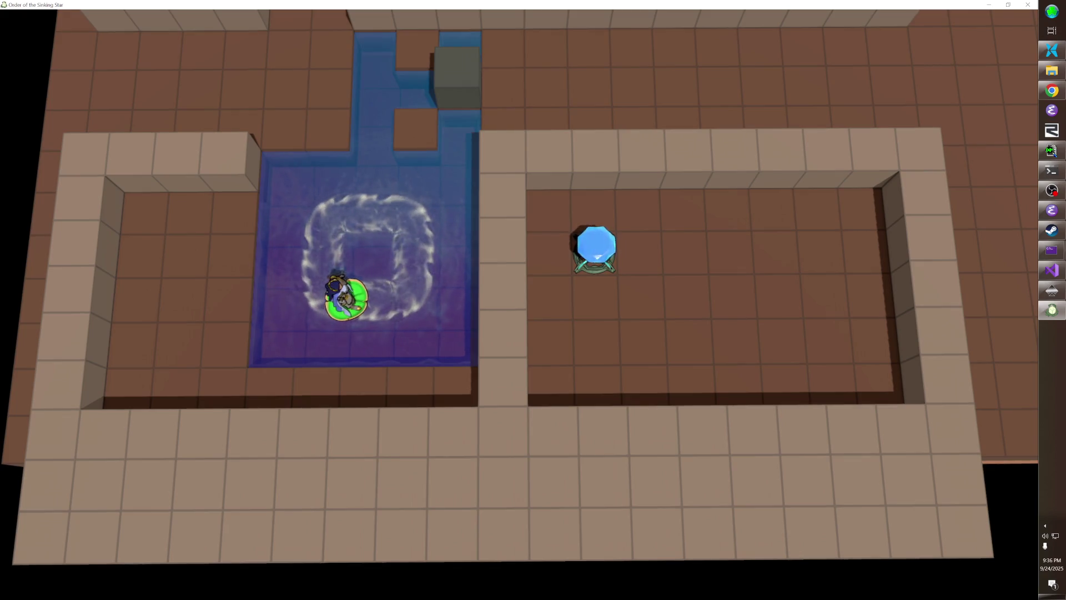
# - Delete the lily pad and the other selected entity from the fix level
pyautogui.press('F1')
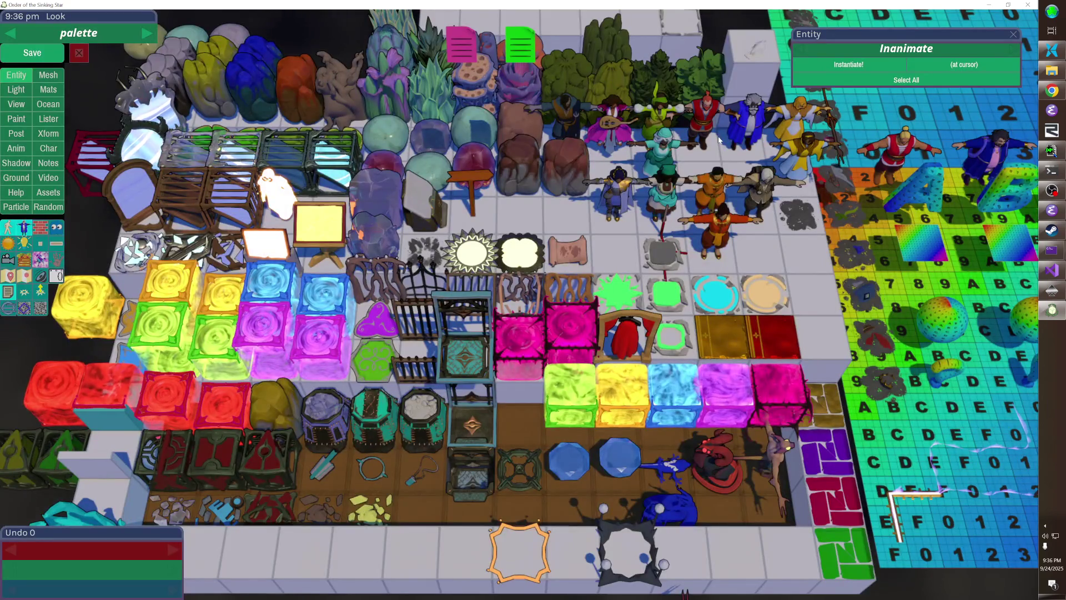
pyautogui.press('F1')
pyautogui.click(360, 256)
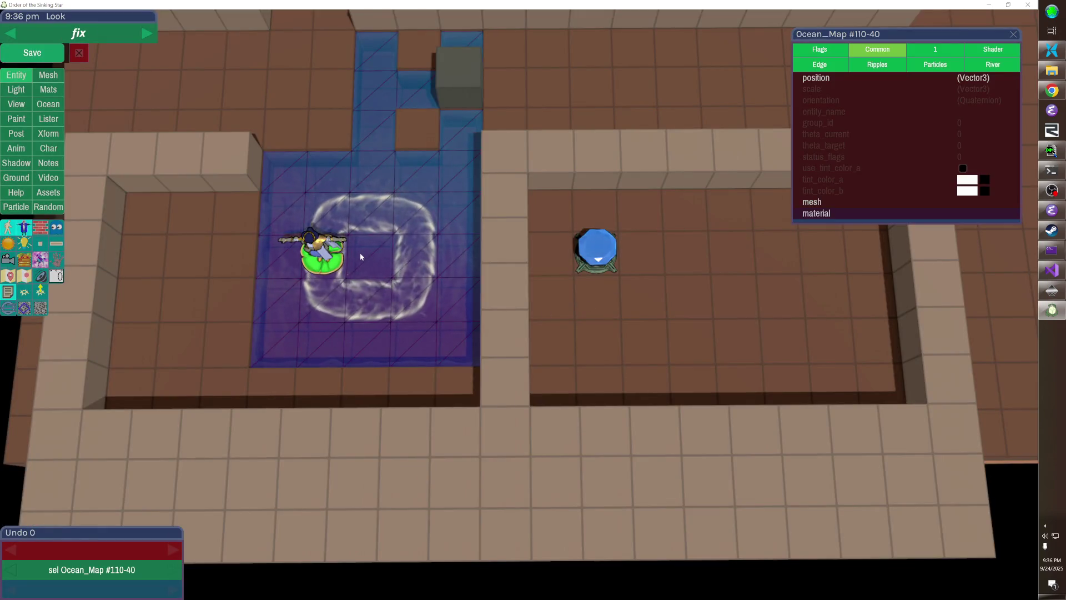
pyautogui.click(323, 247)
pyautogui.keyDown('shift'); pyautogui.click(324, 244); pyautogui.keyUp('shift')
pyautogui.press('Delete')
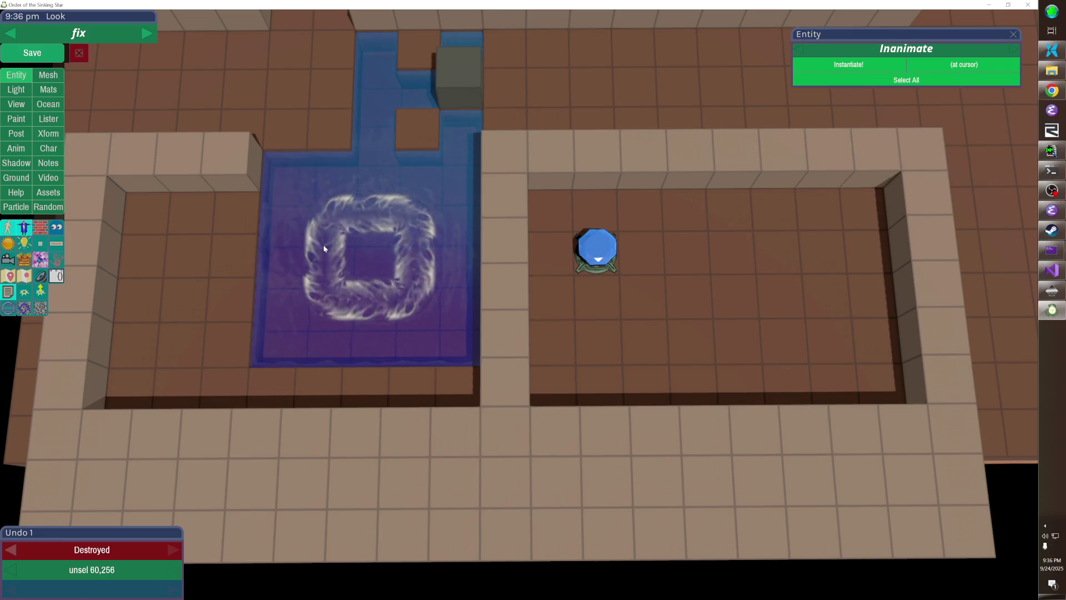
# - Erase the whirlpool current tiles from the Ocean_Map pool water
pyautogui.click(372, 264)
pyautogui.click(48, 104)
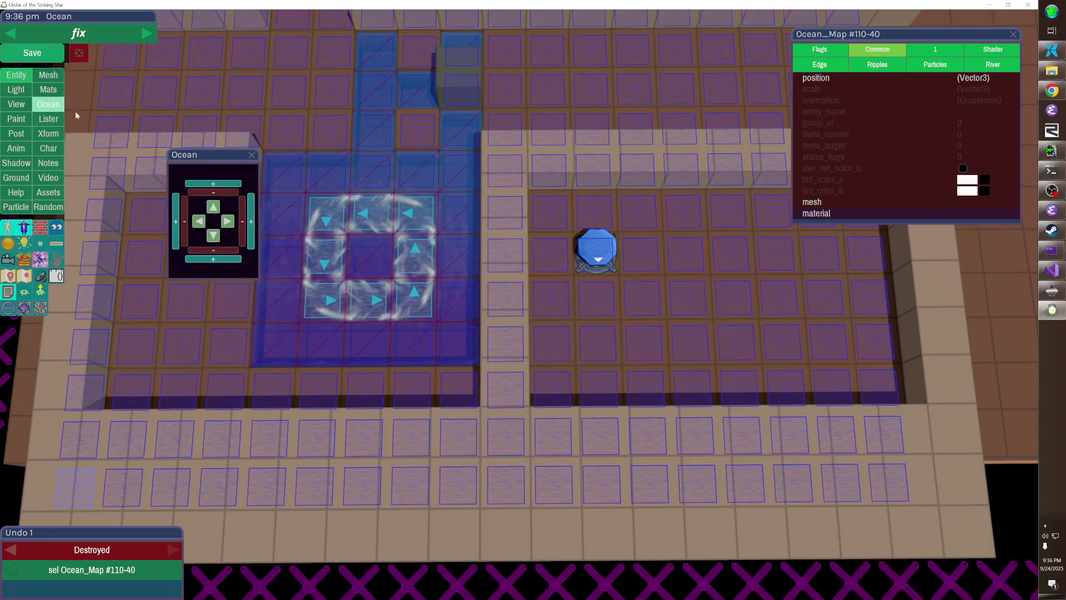
pyautogui.moveTo(326, 215)
pyautogui.mouseDown()
pyautogui.moveTo(416, 214)
pyautogui.moveTo(414, 297)
pyautogui.moveTo(322, 303)
pyautogui.moveTo(324, 257)
pyautogui.mouseUp()
pyautogui.press('Escape')
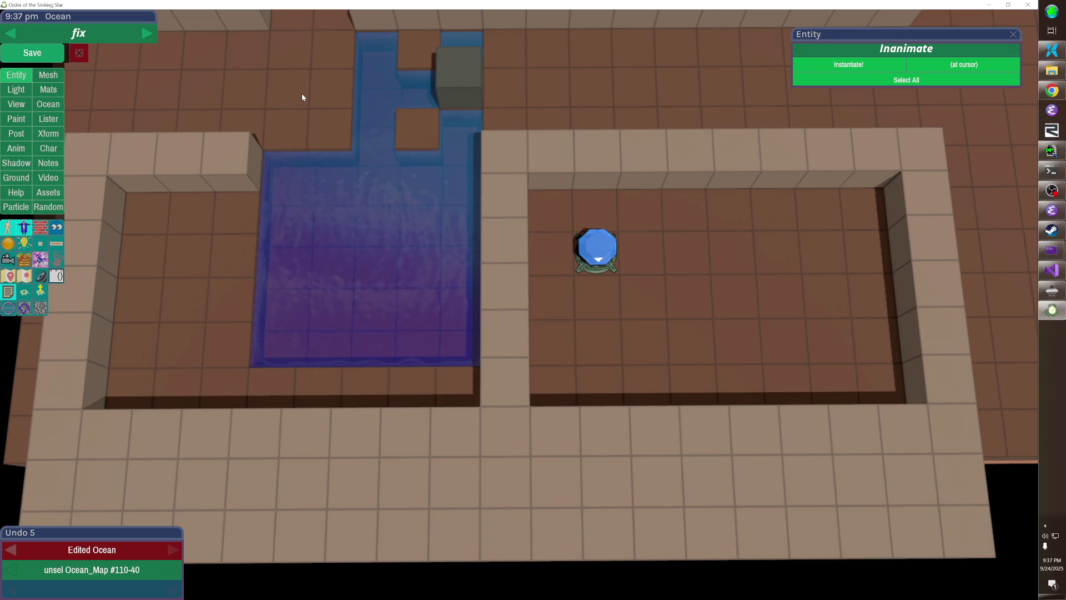
# - Replace the wall and floor tiles left of the pool with water and save the level
pyautogui.moveTo(264, 125)
pyautogui.mouseDown()
pyautogui.moveTo(254, 134)
pyautogui.moveTo(358, 123)
pyautogui.moveTo(254, 165)
pyautogui.moveTo(245, 288)
pyautogui.moveTo(268, 348)
pyautogui.mouseUp()
pyautogui.moveTo(268, 194)
pyautogui.mouseDown()
pyautogui.moveTo(205, 136)
pyautogui.moveTo(195, 333)
pyautogui.moveTo(193, 268)
pyautogui.mouseUp()
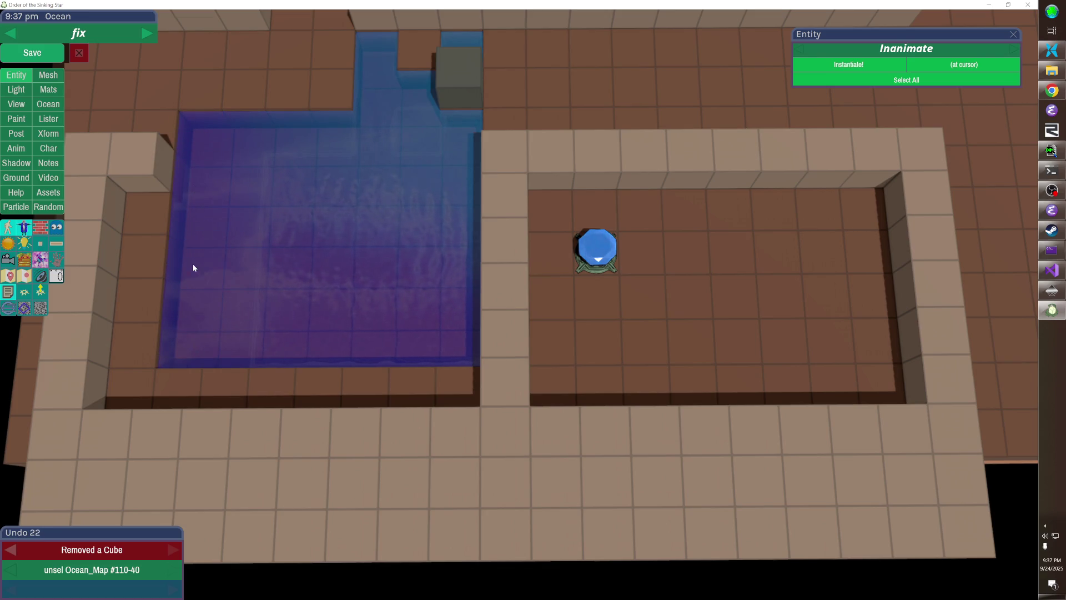
pyautogui.click(32, 52)
pyautogui.hotkey('alt', 'Tab')
pyautogui.hotkey('alt', 'Tab')
pyautogui.hotkey('alt', 'Tab')
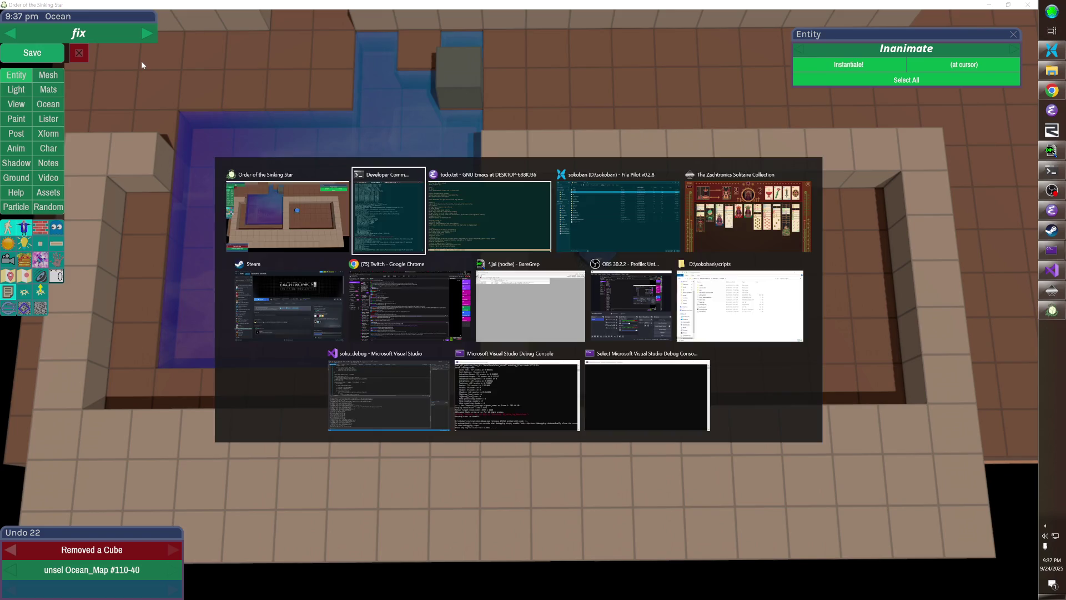
# - Search 'nin discography' in a new Chrome tab and open the Wikipedia discography article
pyautogui.hotkey('alt', 'Tab')
pyautogui.hotkey('alt', 'Tab')
pyautogui.hotkey('alt', 'Tab')
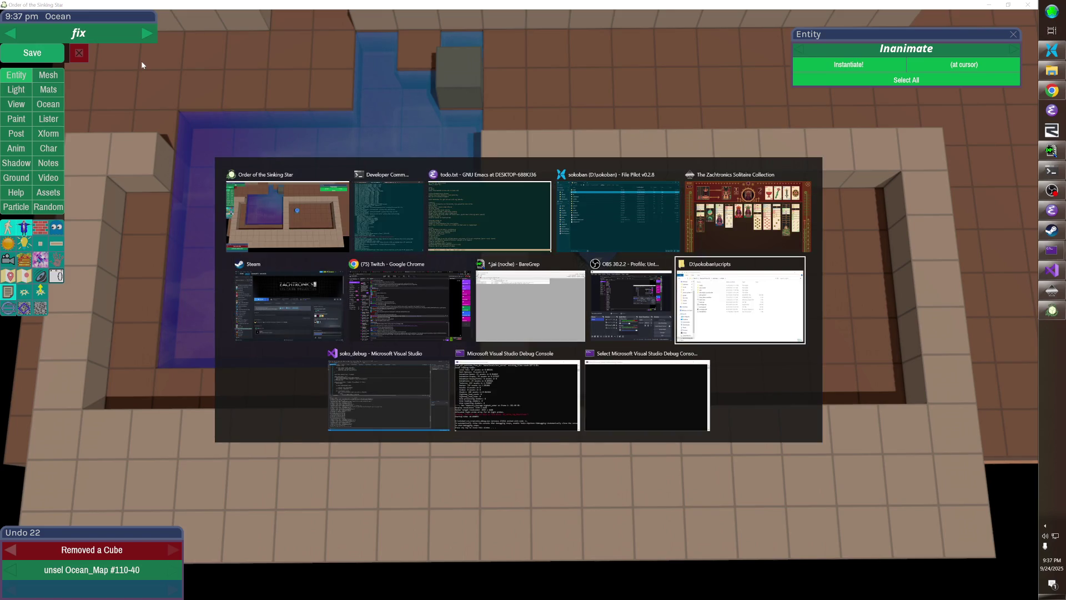
pyautogui.hotkey('alt', 'Tab')
pyautogui.hotkey('alt', 'Tab')
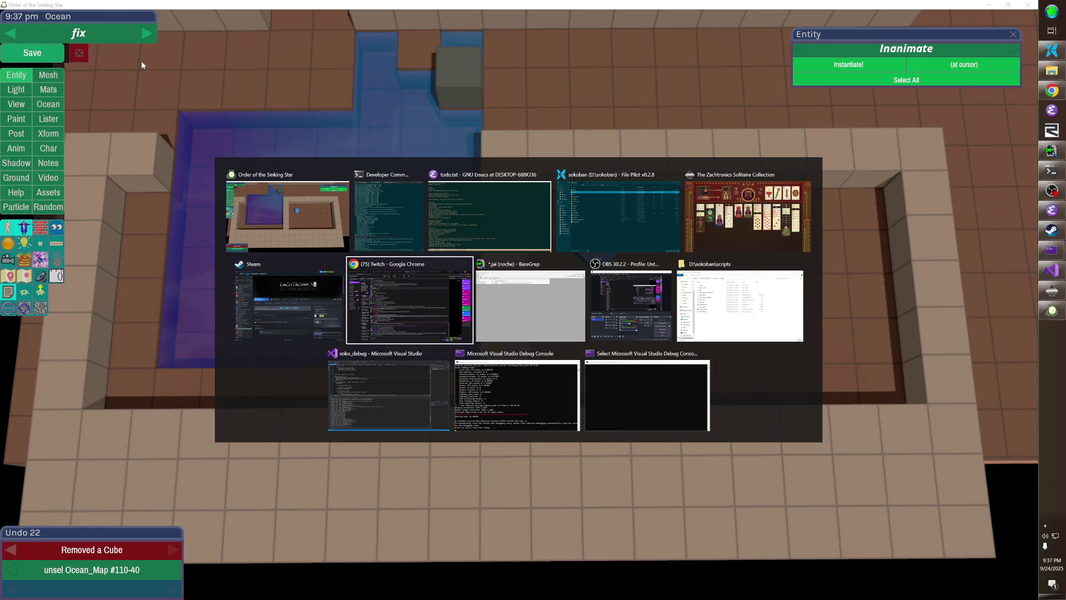
pyautogui.hotkey('ctrl', 't')
pyautogui.write('nin discography')
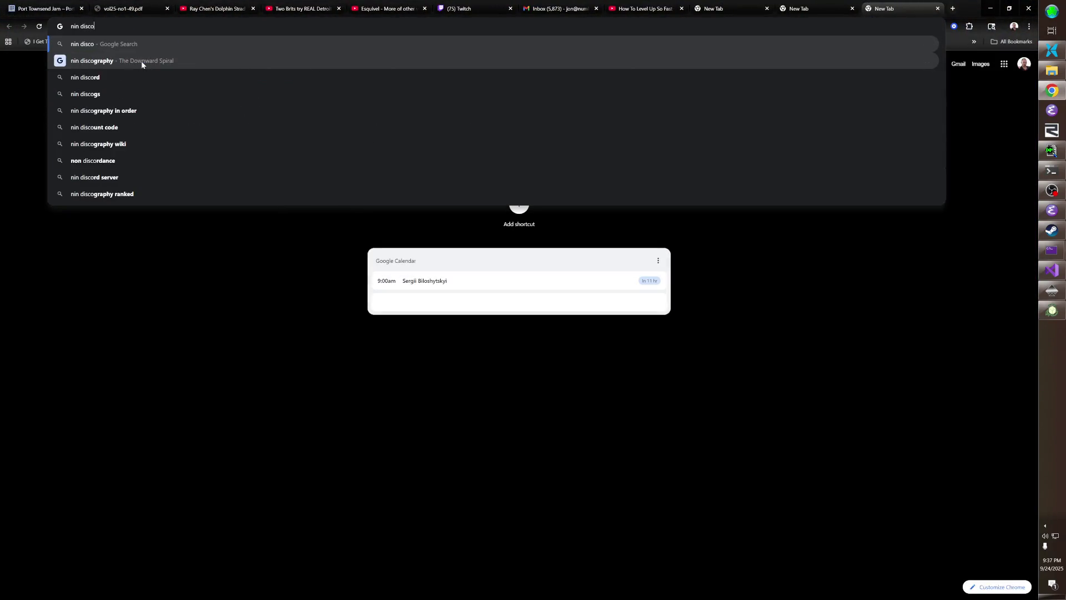
pyautogui.press('Return')
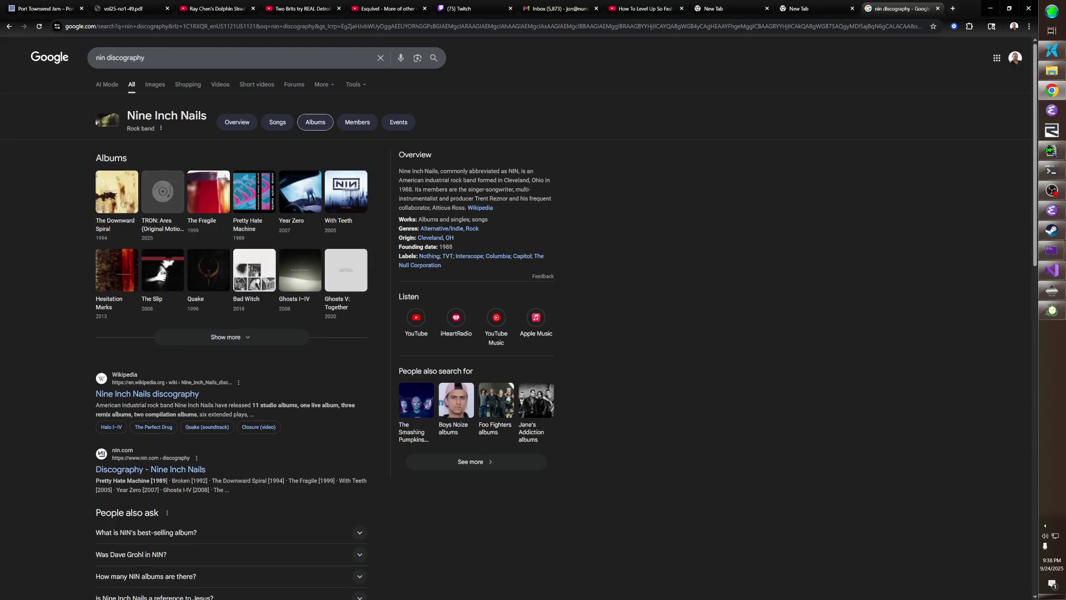
pyautogui.click(132, 396)
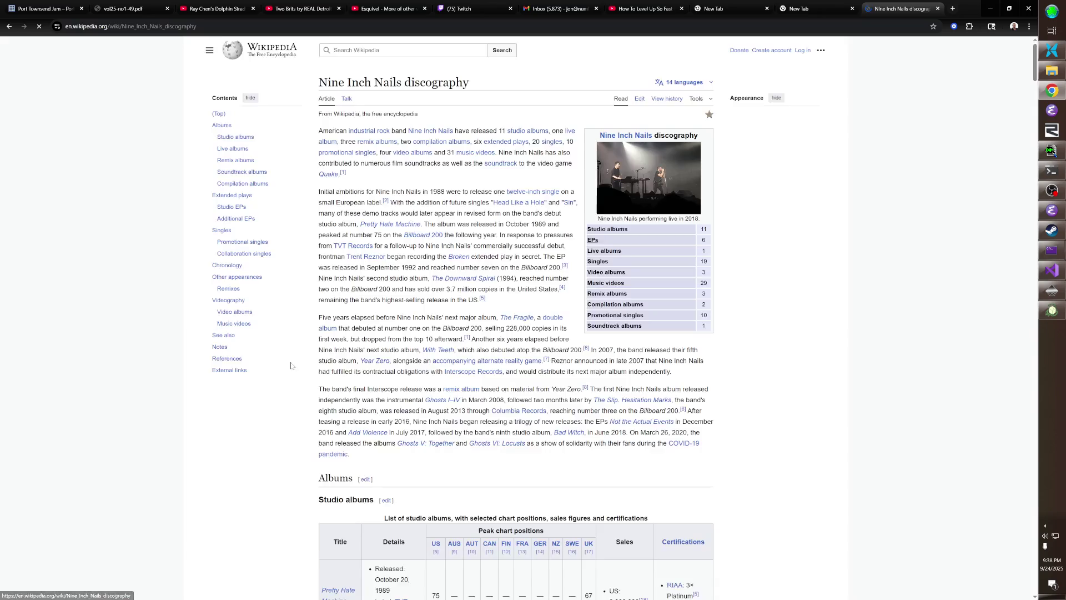
# - Read through the Nine Inch Nails studio albums table, then close the tab
pyautogui.scroll(-10, 517, 317)
pyautogui.scroll(2, 516, 317)
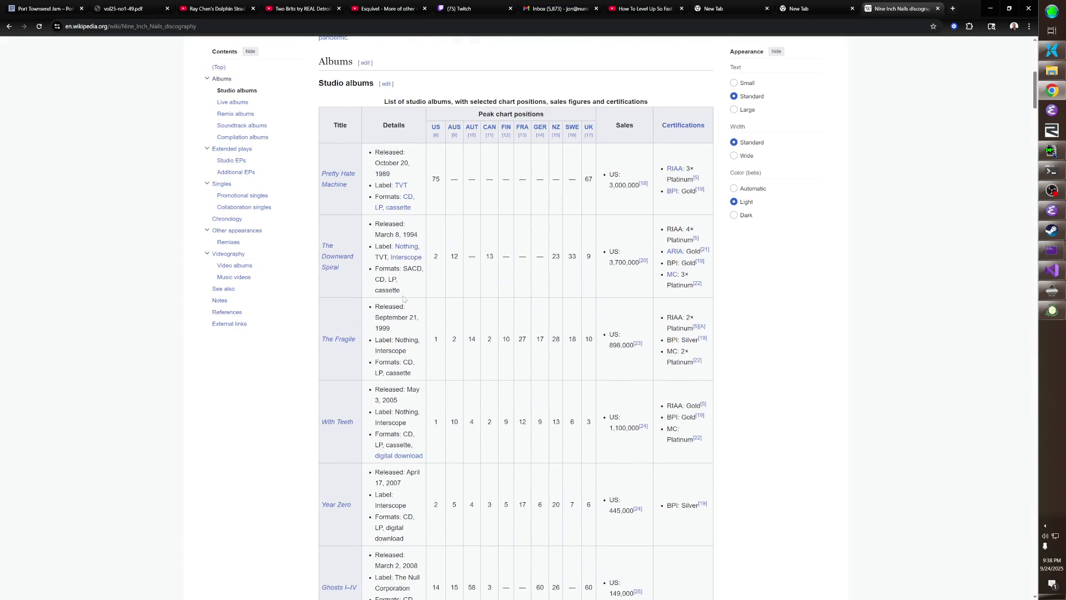
pyautogui.scroll(-2, 517, 316)
pyautogui.scroll(-1, 516, 317)
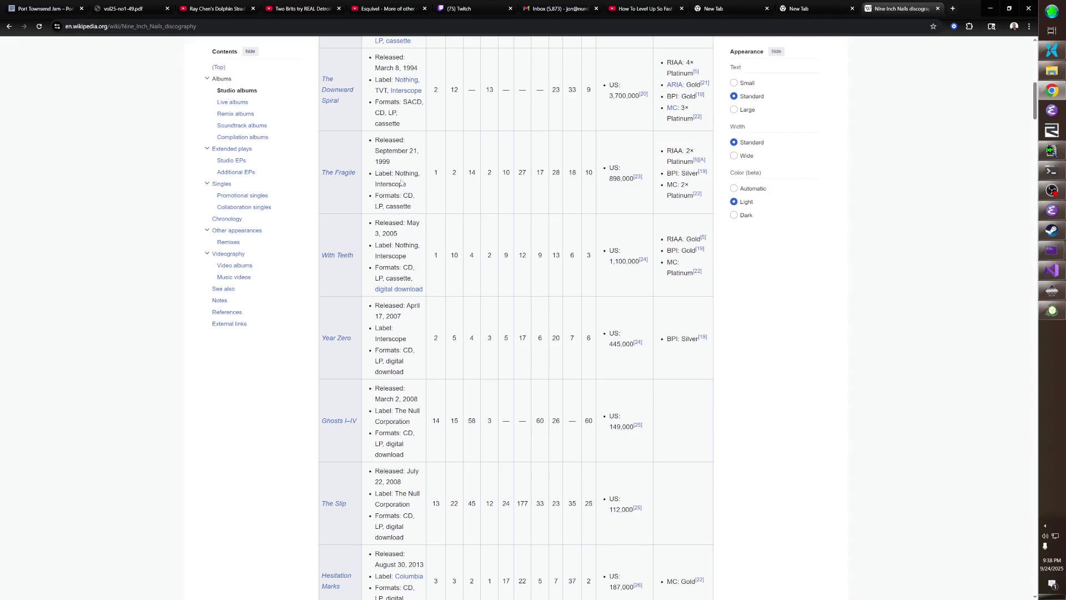
pyautogui.scroll(-3, 402, 254)
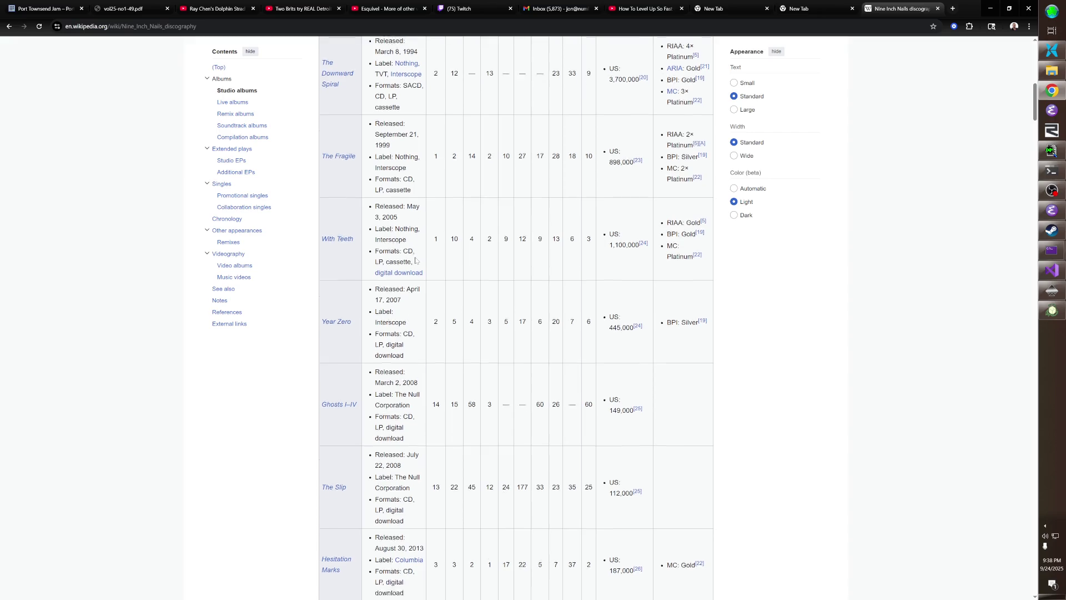
pyautogui.scroll(2, 402, 138)
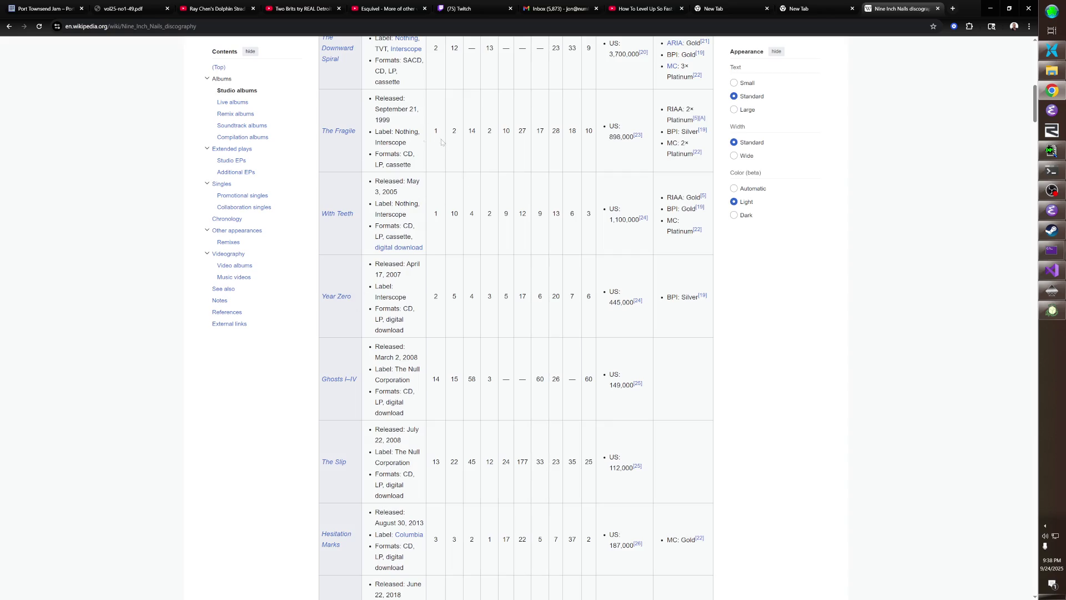
pyautogui.scroll(-3, 376, 273)
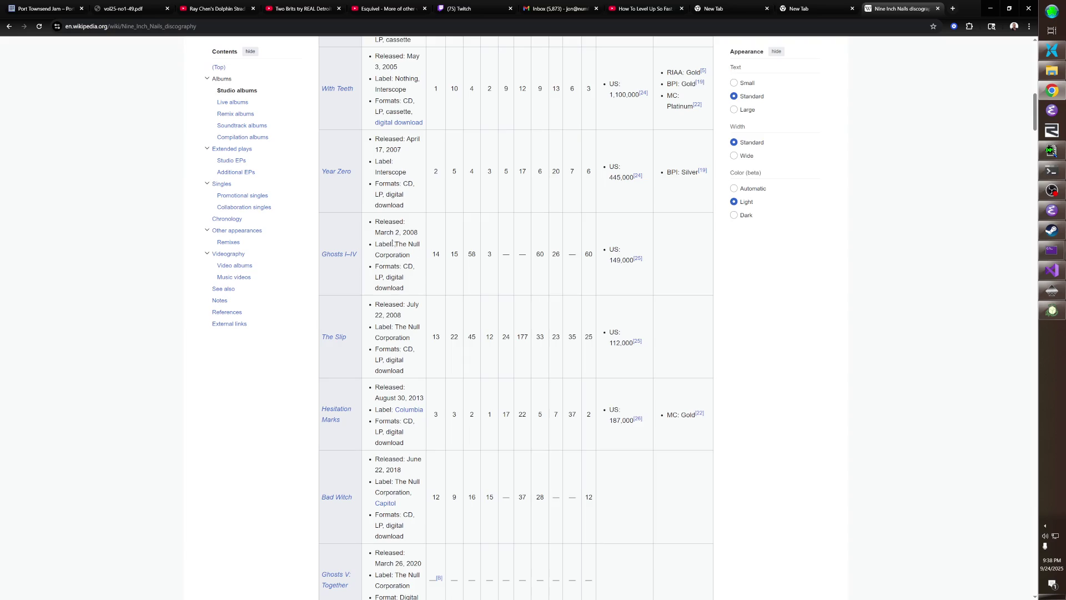
pyautogui.scroll(-3, 421, 261)
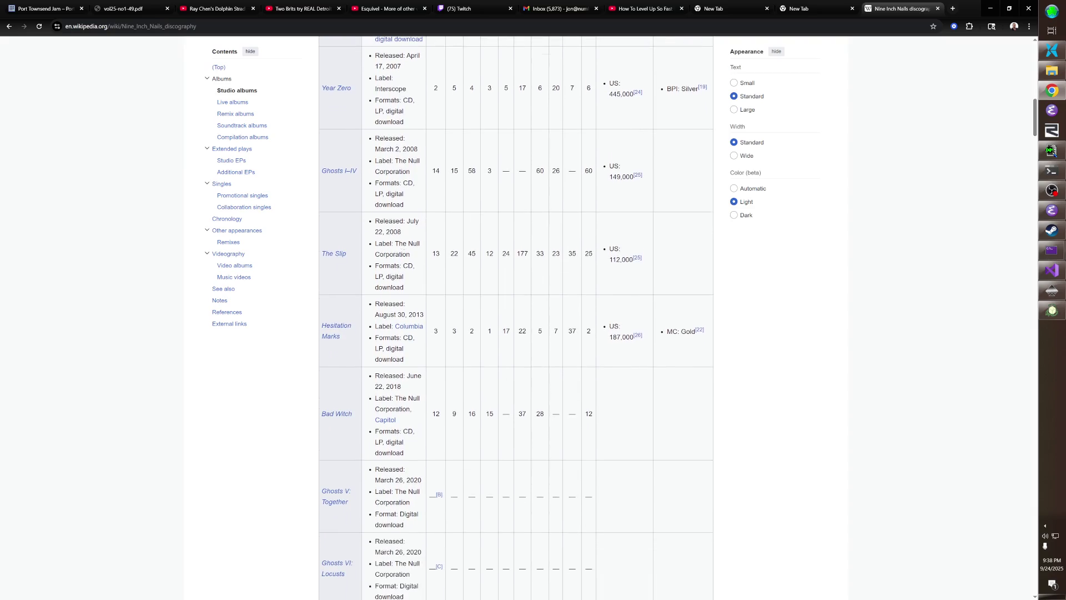
pyautogui.scroll(-3, 320, 206)
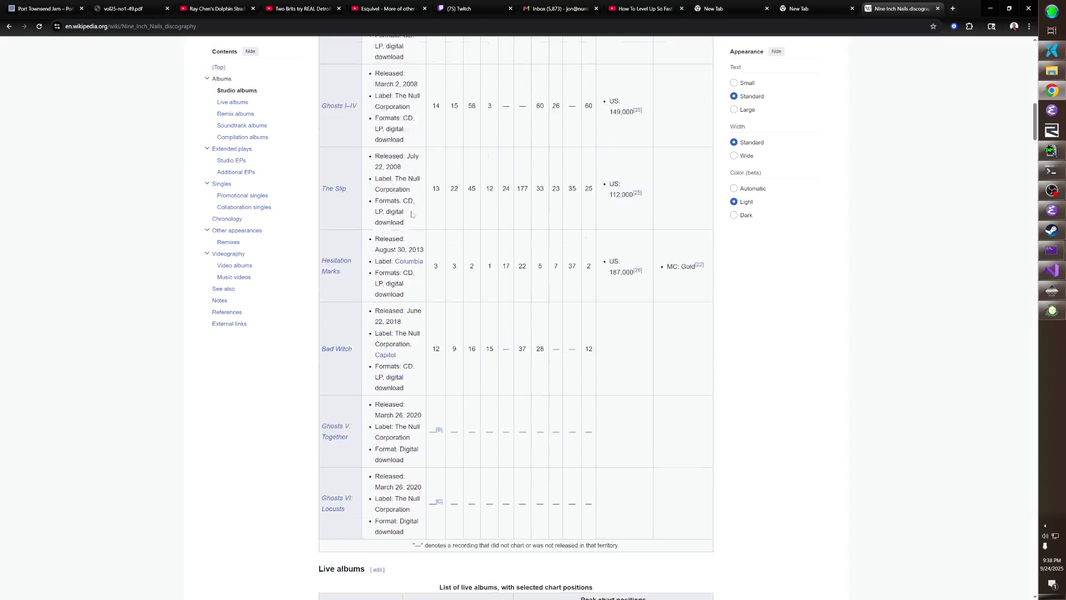
pyautogui.scroll(1, 478, 194)
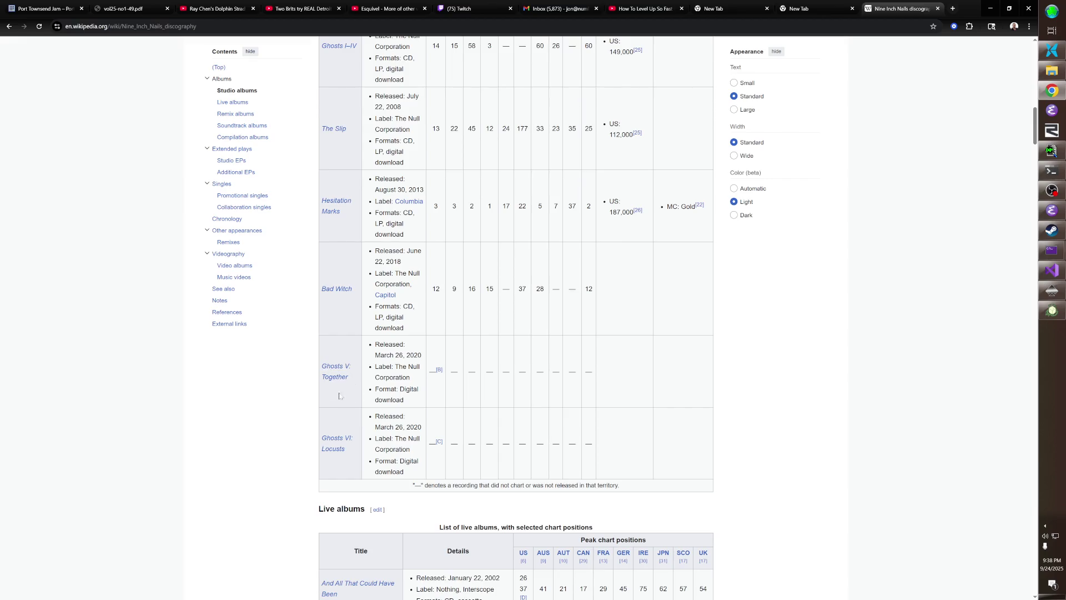
pyautogui.scroll(2, 416, 278)
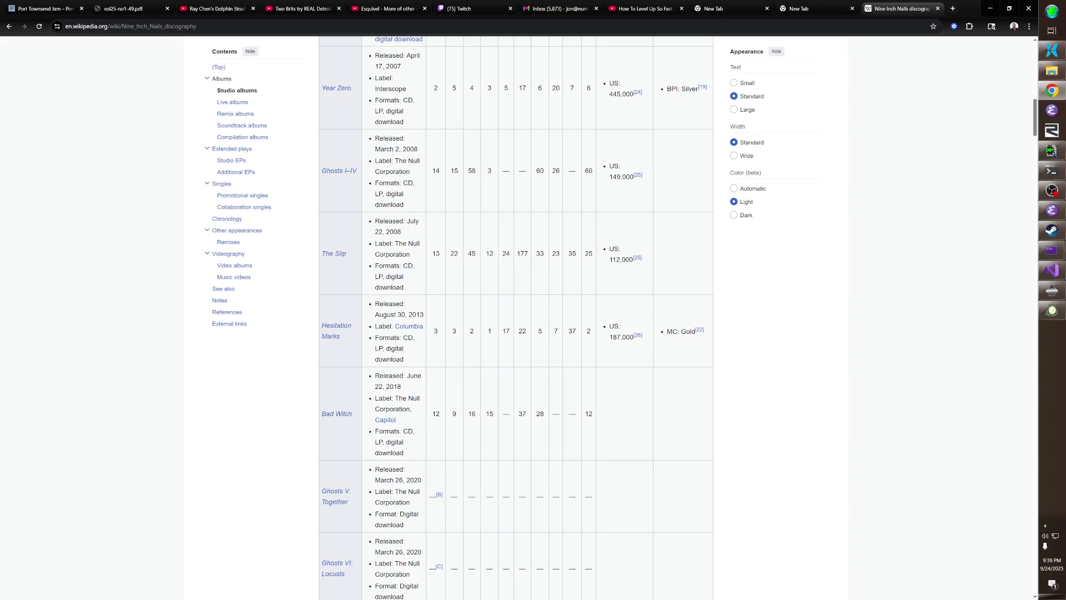
pyautogui.scroll(15, 516, 316)
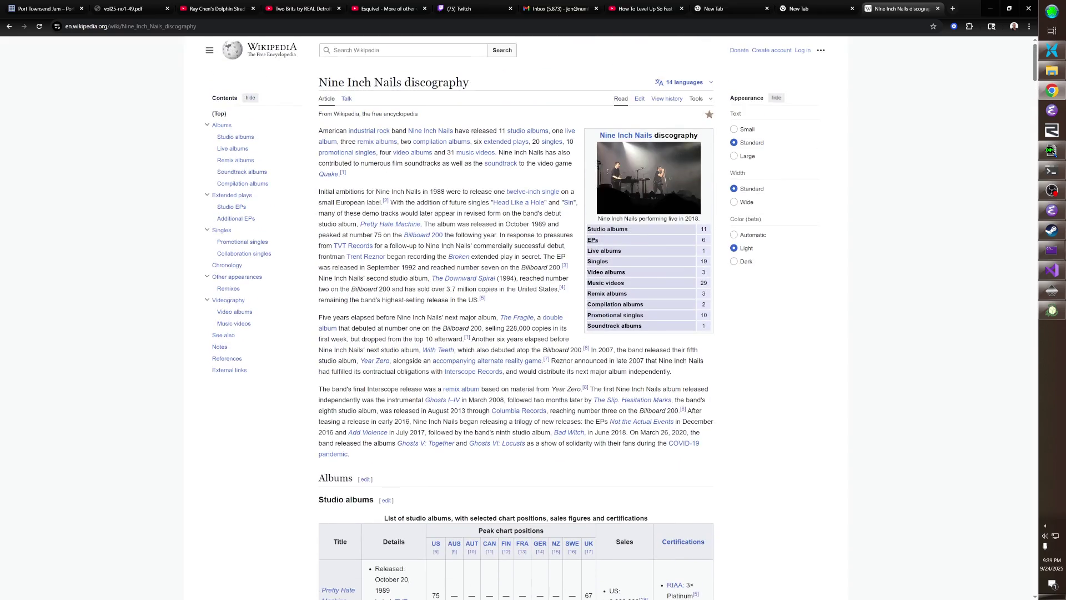
pyautogui.scroll(-8, 442, 390)
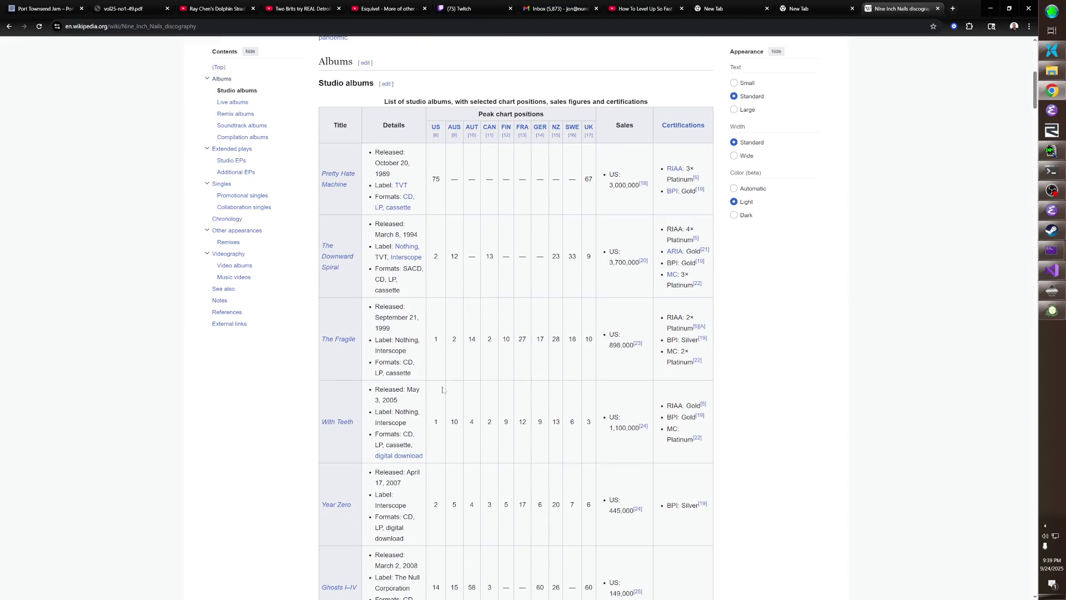
pyautogui.scroll(-8, 442, 390)
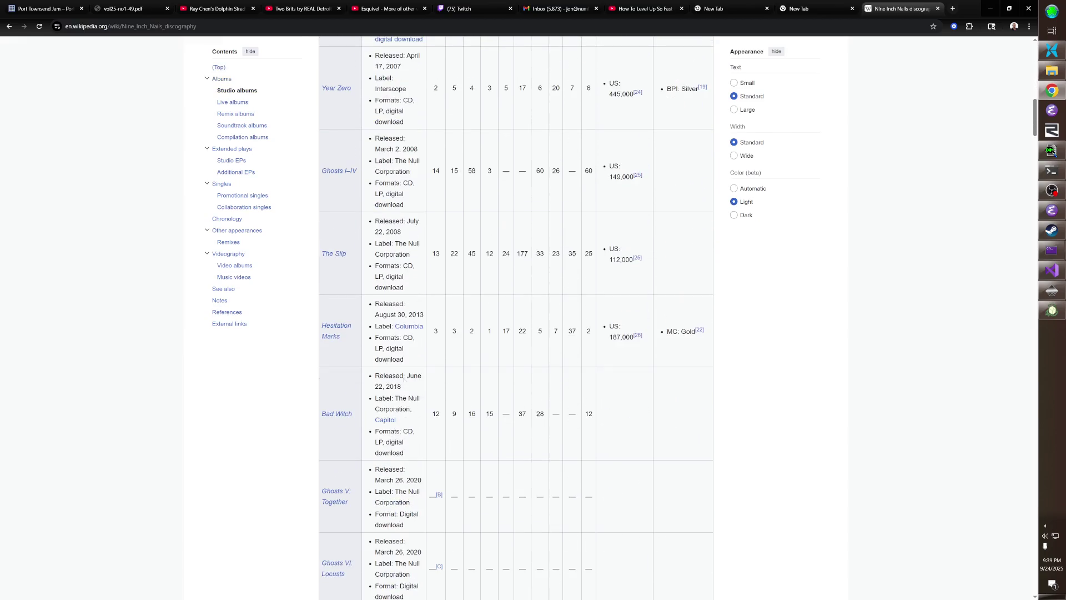
pyautogui.scroll(-8, 401, 437)
pyautogui.hotkey('ctrl', 'w')
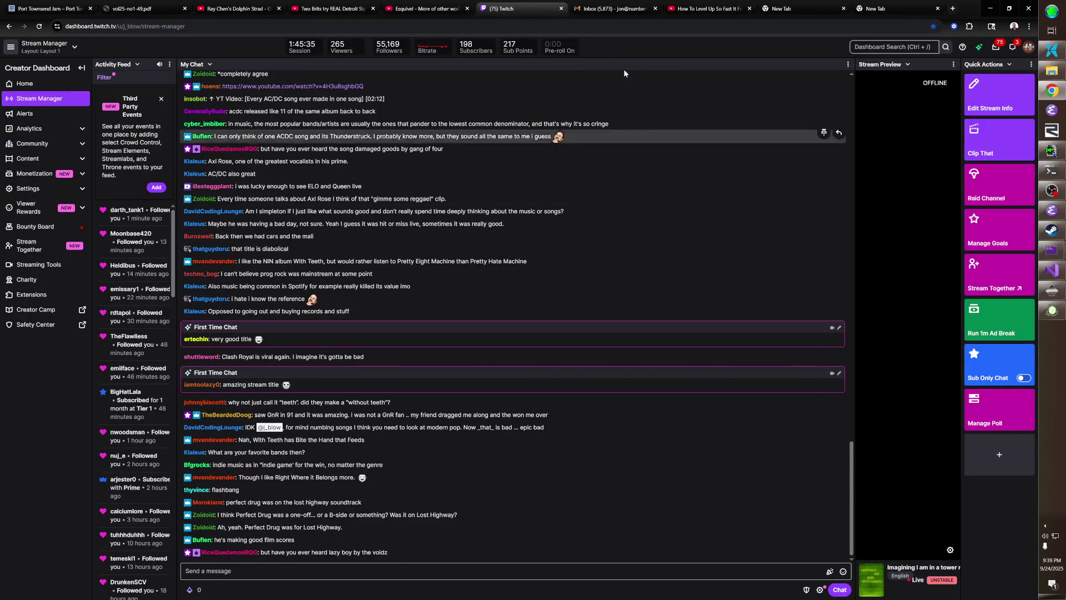
# - Minimise the Chrome window so the Order of the Sinking Star level editor shows again
pyautogui.click(990, 8)
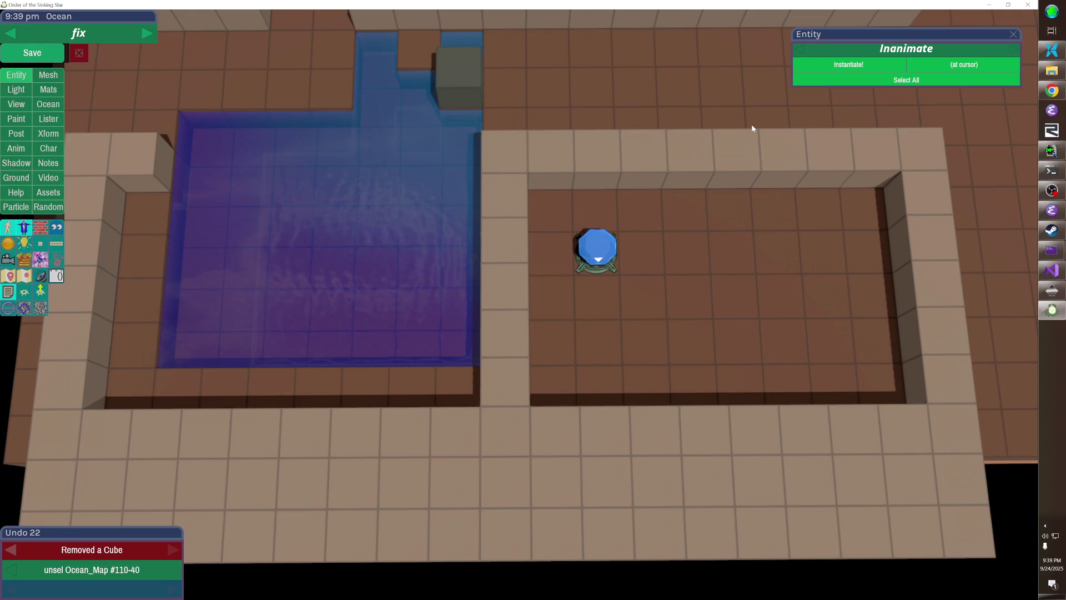
# - Turn the floor row along the pool's top edge into water and save the level
pyautogui.hotkey('ctrl', 's')
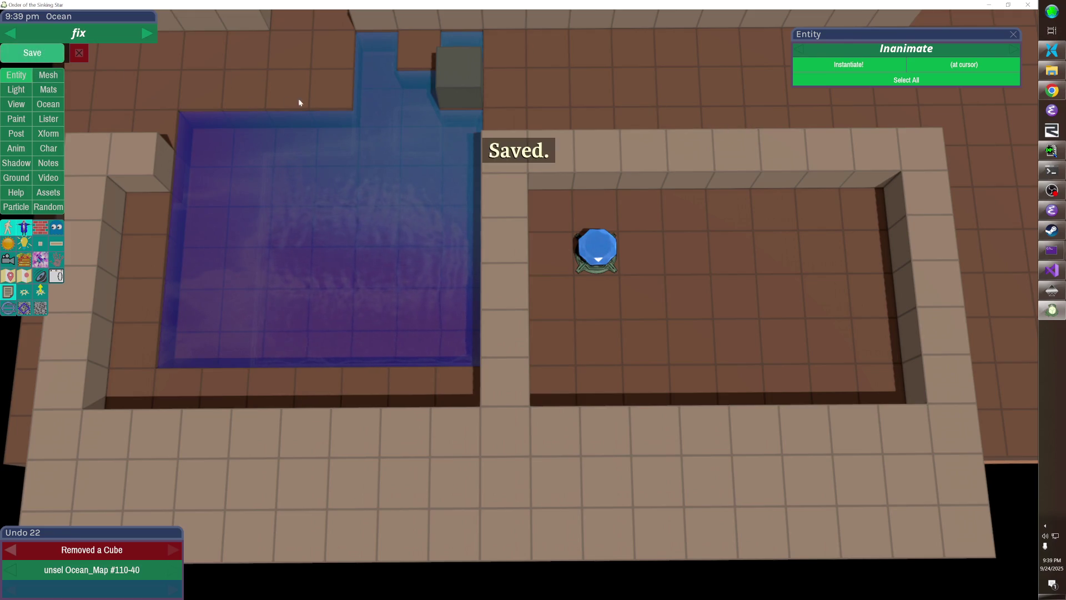
pyautogui.moveTo(330, 98); pyautogui.dragTo(198, 95)
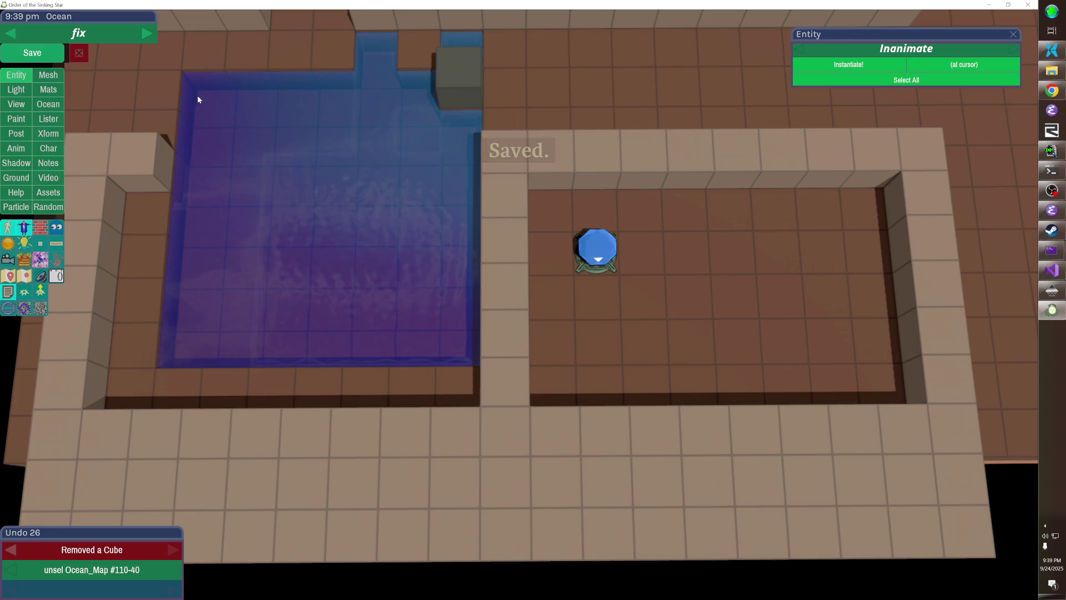
pyautogui.click(62, 50)
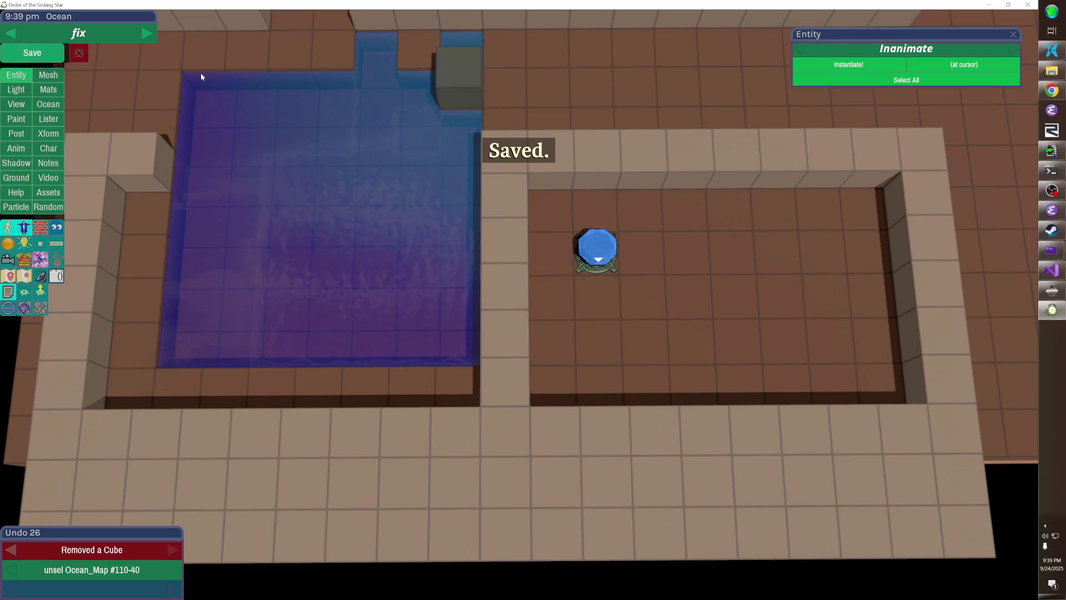
# - Save the level as a new copy named purple_beam_intro
pyautogui.click(37, 58)
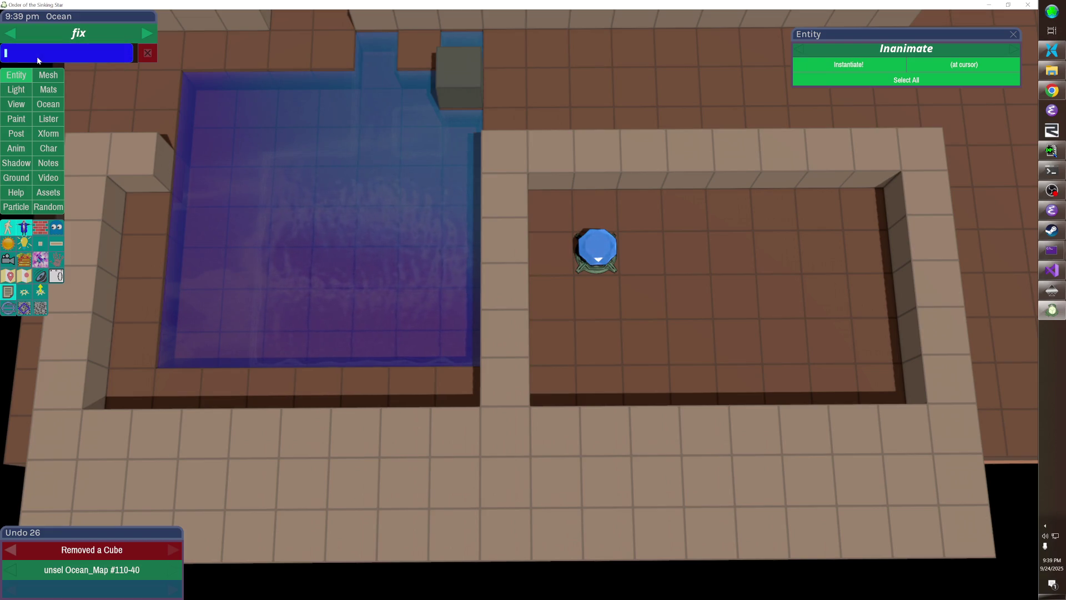
pyautogui.write('purple_beam_')
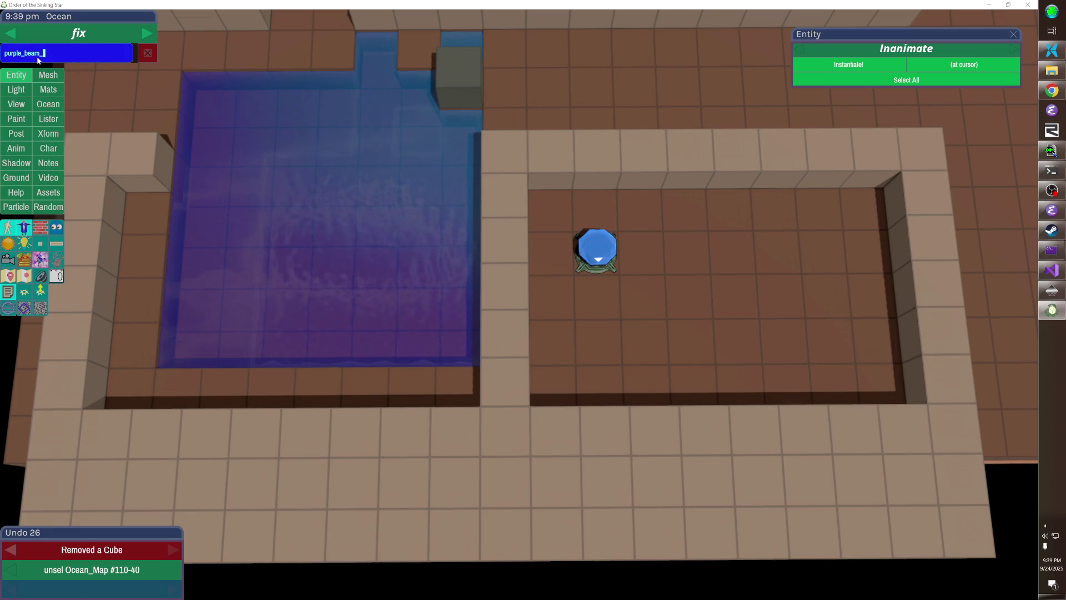
pyautogui.write('intro')
pyautogui.press('Return')
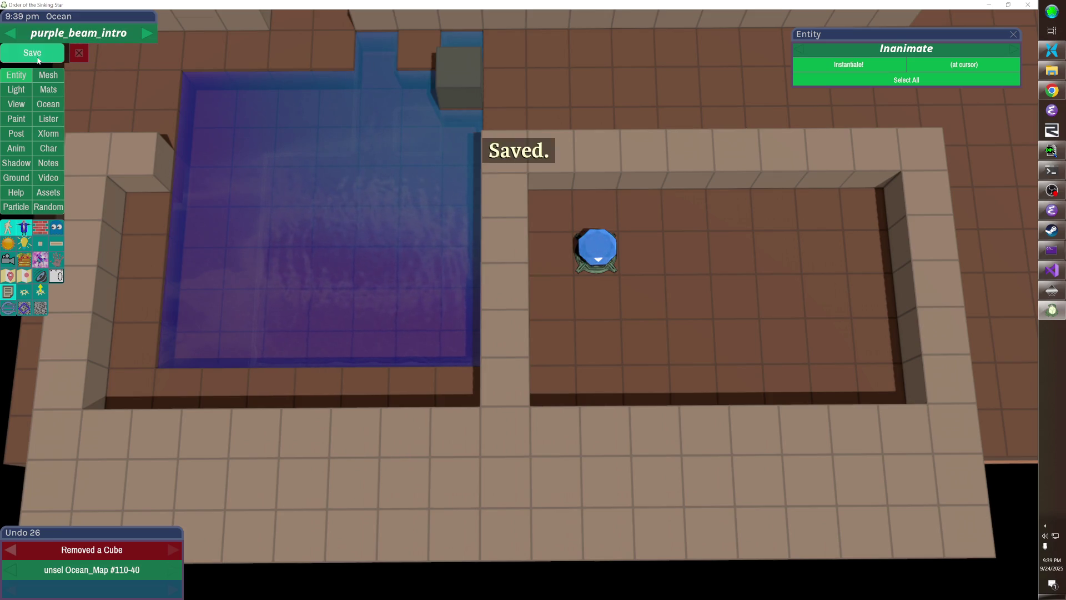
pyautogui.click(477, 169)
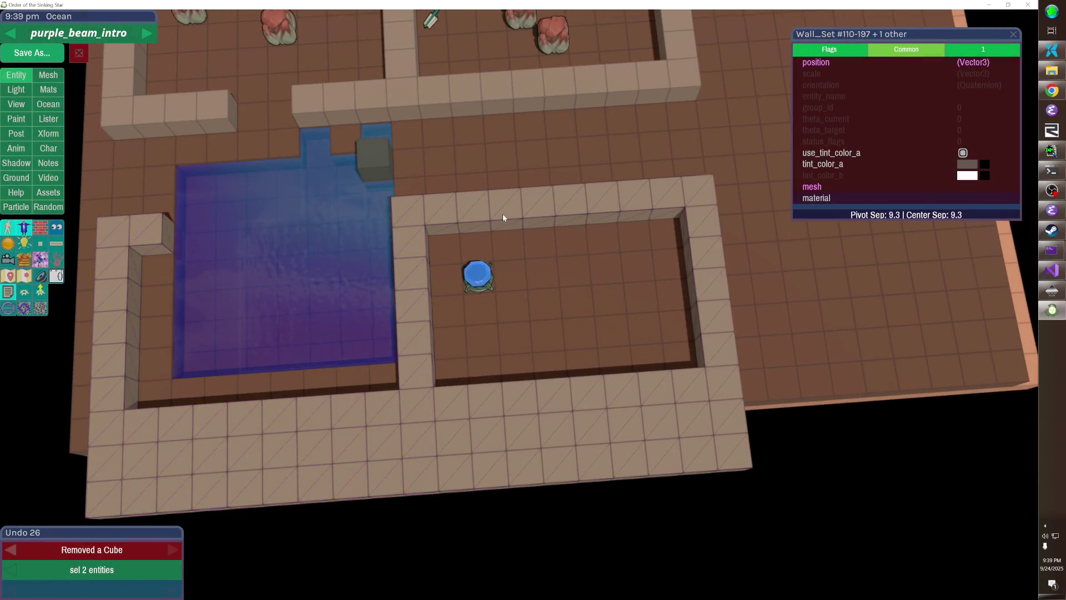
# - Delete the right room's wall set, then the rocks in both rooms and the knife
pyautogui.press('Delete')
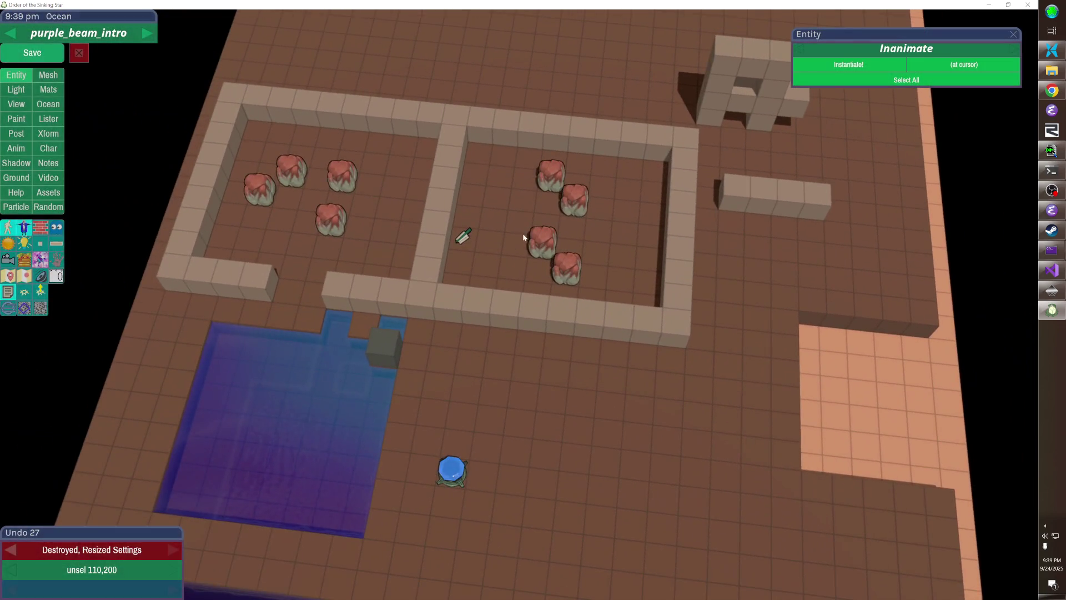
pyautogui.click(542, 240)
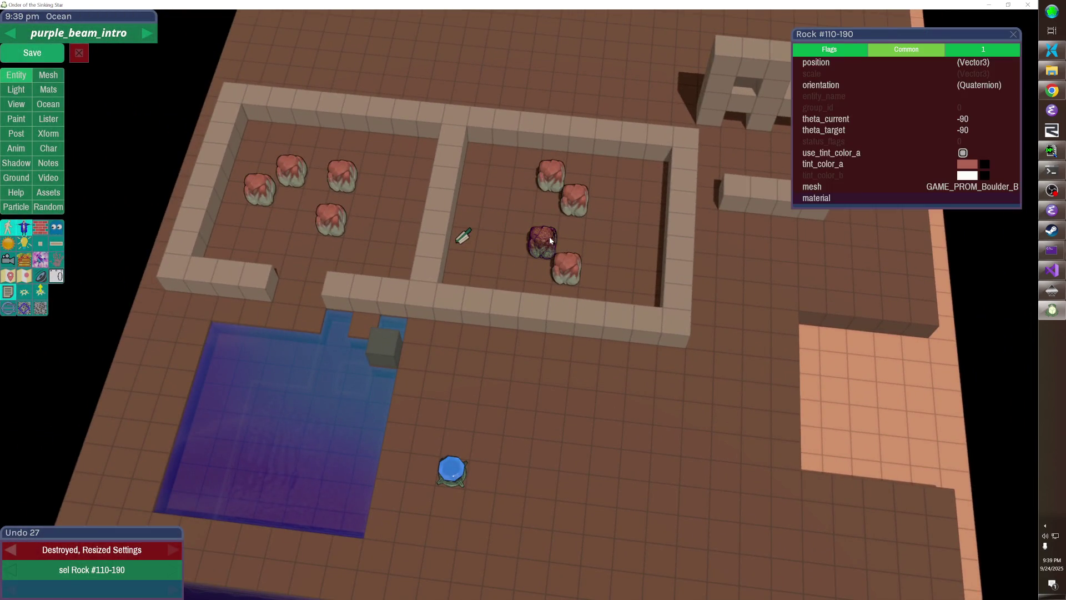
pyautogui.keyDown('shift'); pyautogui.click(567, 269); pyautogui.keyUp('shift')
pyautogui.keyDown('shift'); pyautogui.click(575, 199); pyautogui.keyUp('shift')
pyautogui.keyDown('shift'); pyautogui.click(551, 175); pyautogui.keyUp('shift')
pyautogui.keyDown('shift'); pyautogui.click(463, 239); pyautogui.keyUp('shift')
pyautogui.keyDown('shift'); pyautogui.click(331, 219); pyautogui.keyUp('shift')
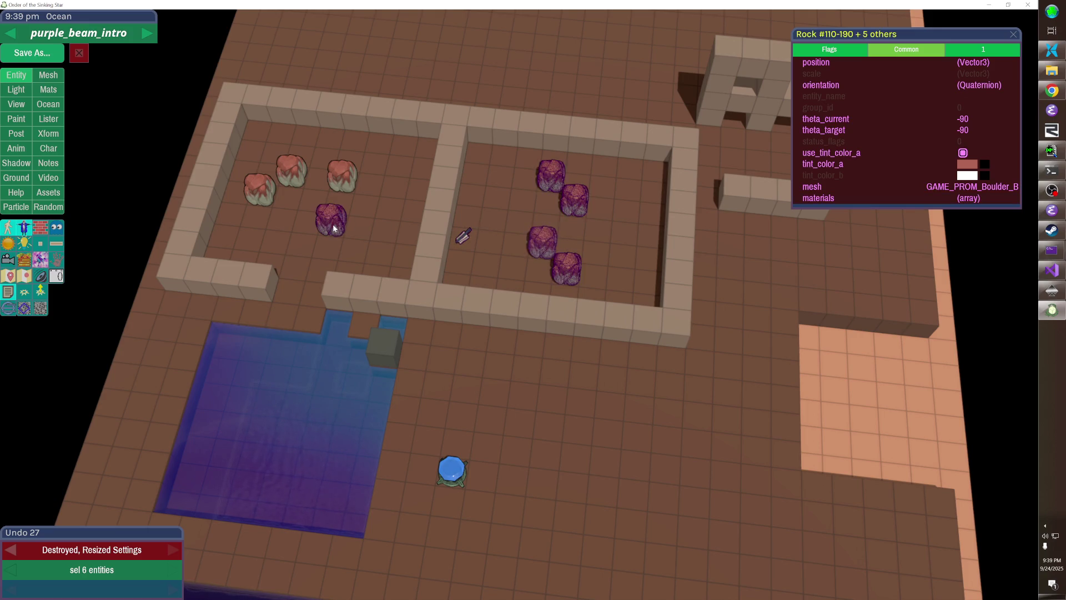
pyautogui.keyDown('shift'); pyautogui.click(342, 176); pyautogui.keyUp('shift')
pyautogui.keyDown('shift'); pyautogui.click(292, 171); pyautogui.keyUp('shift')
pyautogui.keyDown('shift'); pyautogui.click(258, 188); pyautogui.keyUp('shift')
pyautogui.press('Delete')
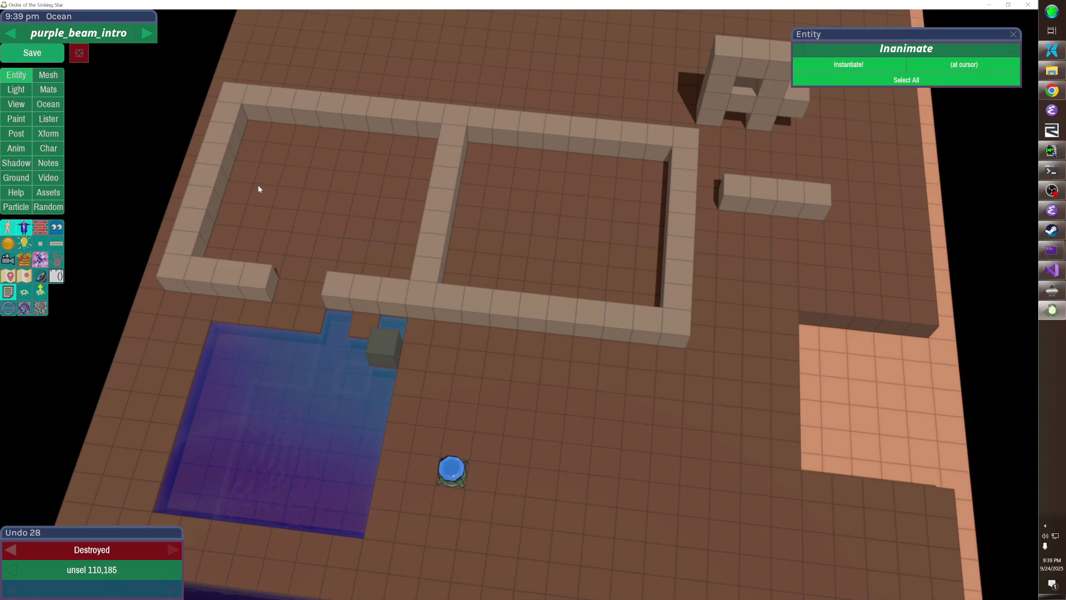
# - Delete the remaining wall, the grey block and cubes by the pool, and the back floor section
pyautogui.click(456, 293)
pyautogui.press('Delete')
pyautogui.click(389, 344)
pyautogui.click(388, 315)
pyautogui.click(400, 371)
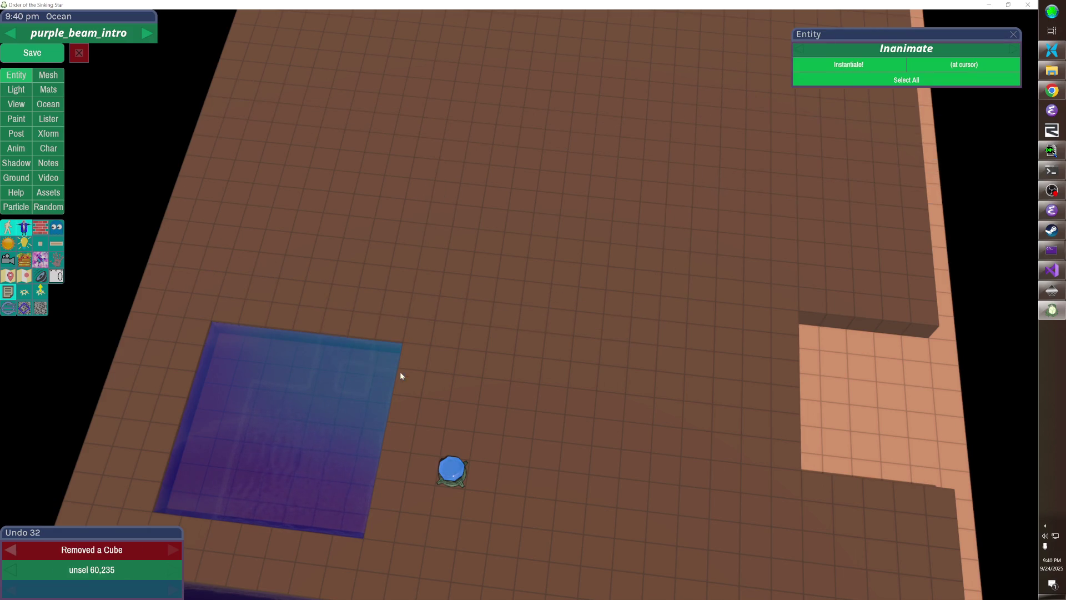
pyautogui.click(818, 320)
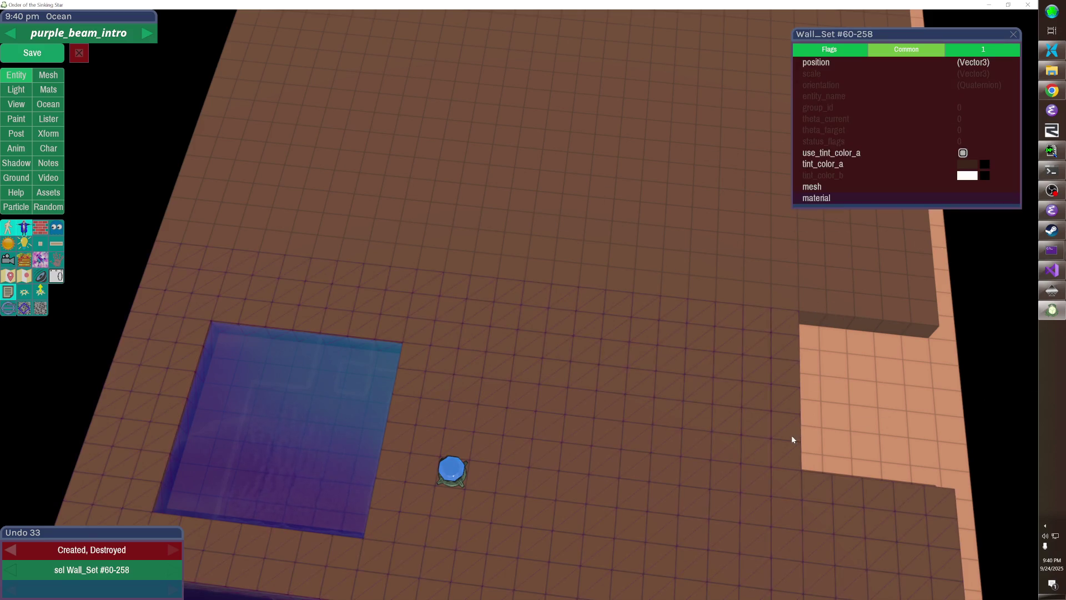
pyautogui.press('Delete')
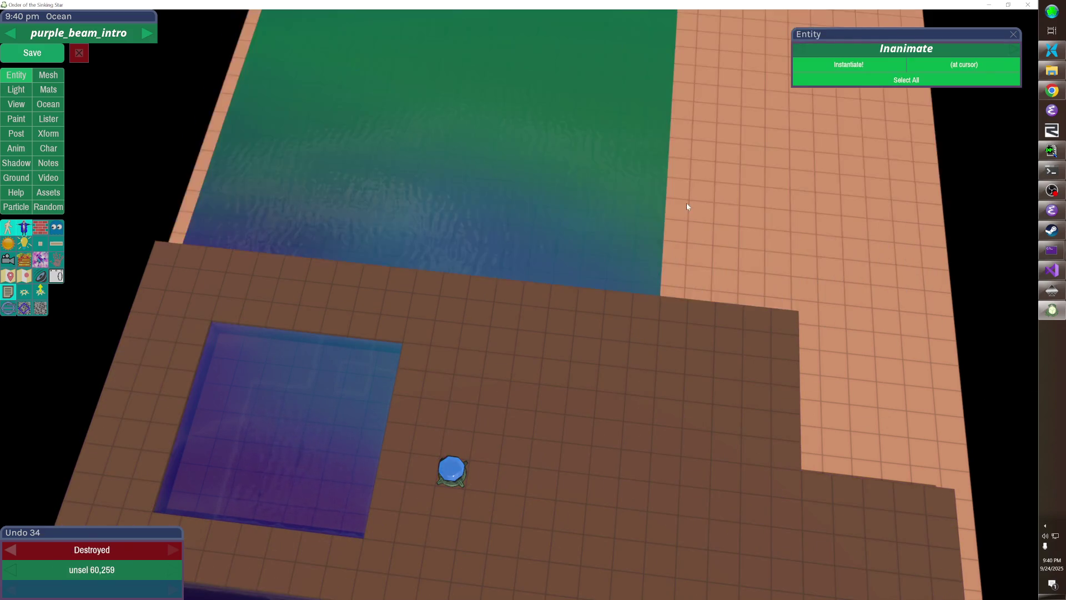
# - Enlarge the ocean outward with the Ocean panel resize arrows and save the level
pyautogui.click(641, 211)
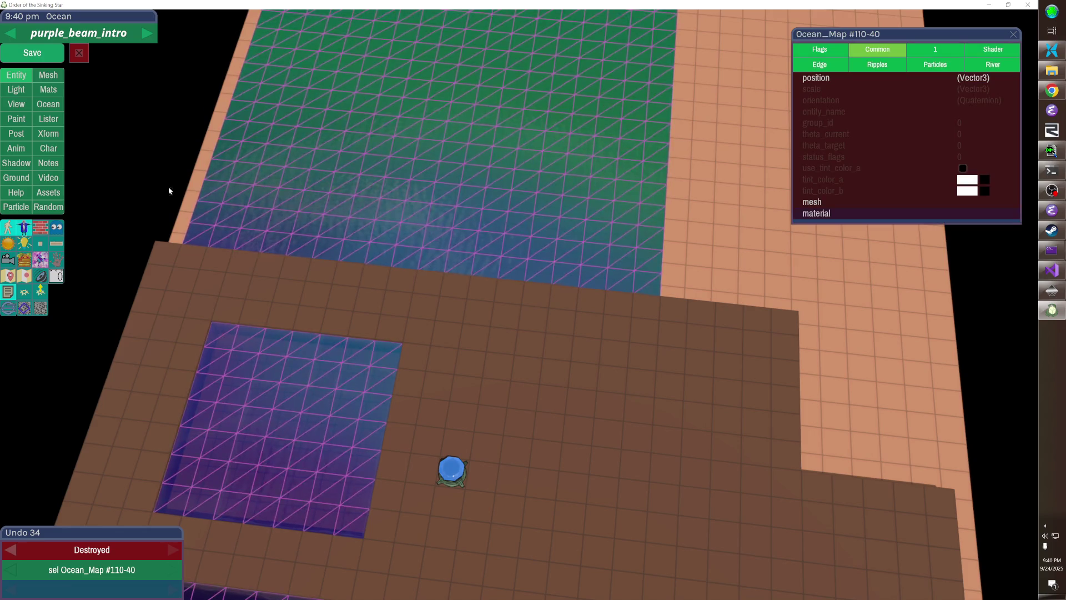
pyautogui.click(55, 106)
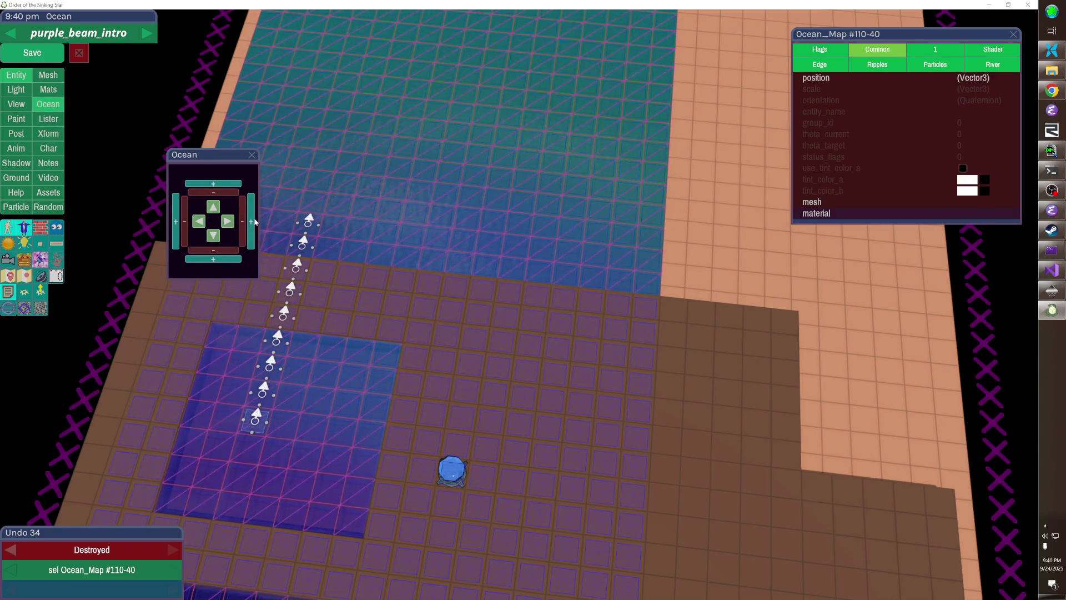
pyautogui.click(252, 221)
pyautogui.click(252, 221)
pyautogui.click(252, 221)
pyautogui.click(252, 221)
pyautogui.click(252, 221)
pyautogui.click(251, 221)
pyautogui.click(177, 215)
pyautogui.click(178, 215)
pyautogui.click(178, 216)
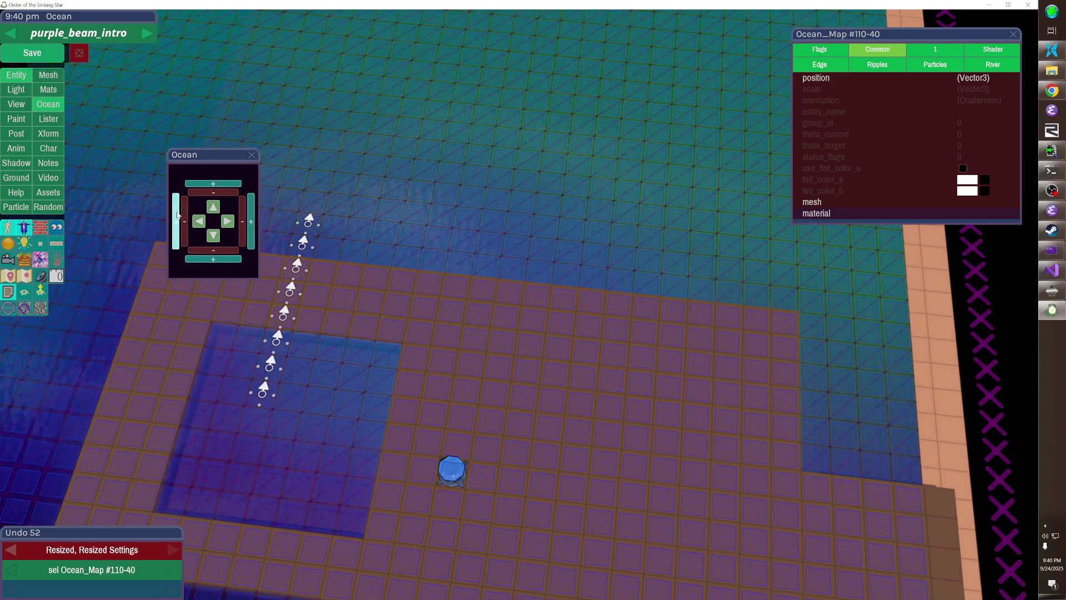
pyautogui.click(177, 216)
pyautogui.press('Escape')
pyautogui.click(252, 155)
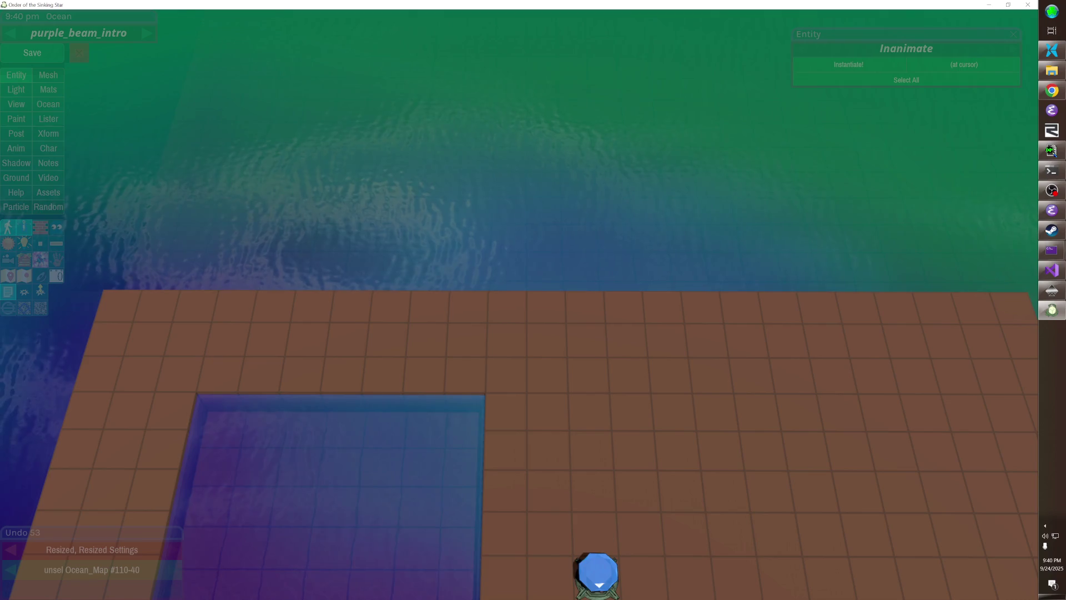
pyautogui.hotkey('ctrl', 's')
# - Remove slab tiles and the large floor slab, leaving a square floor ring centred in view
pyautogui.click(555, 458)
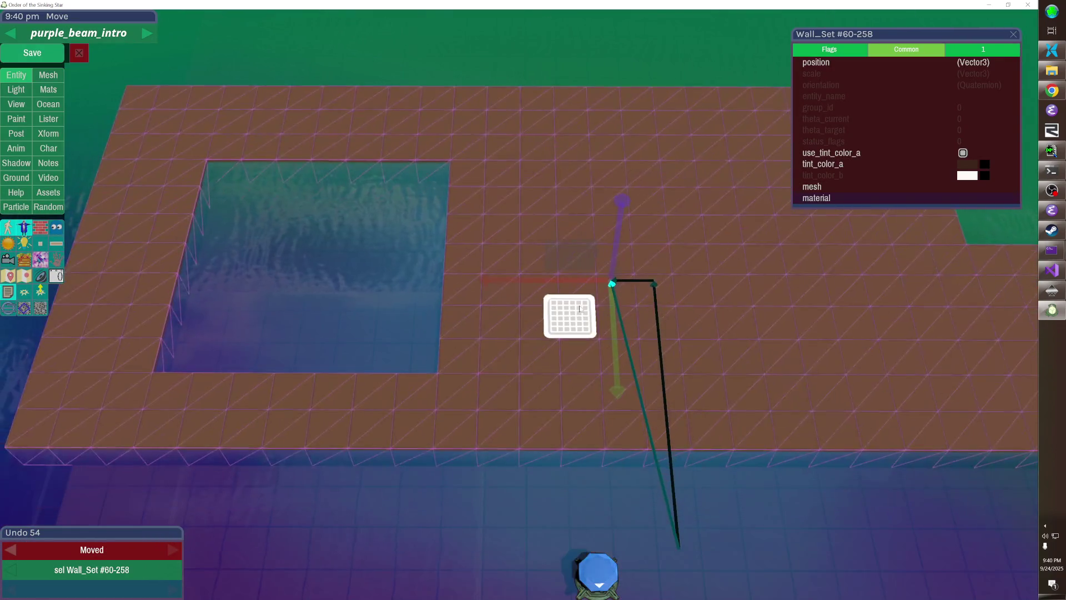
pyautogui.press('Escape')
pyautogui.click(508, 217)
pyautogui.click(616, 217)
pyautogui.click(583, 216)
pyautogui.click(583, 244)
pyautogui.click(586, 308)
pyautogui.moveTo(605, 247); pyautogui.dragTo(541, 317)
pyautogui.click(648, 414)
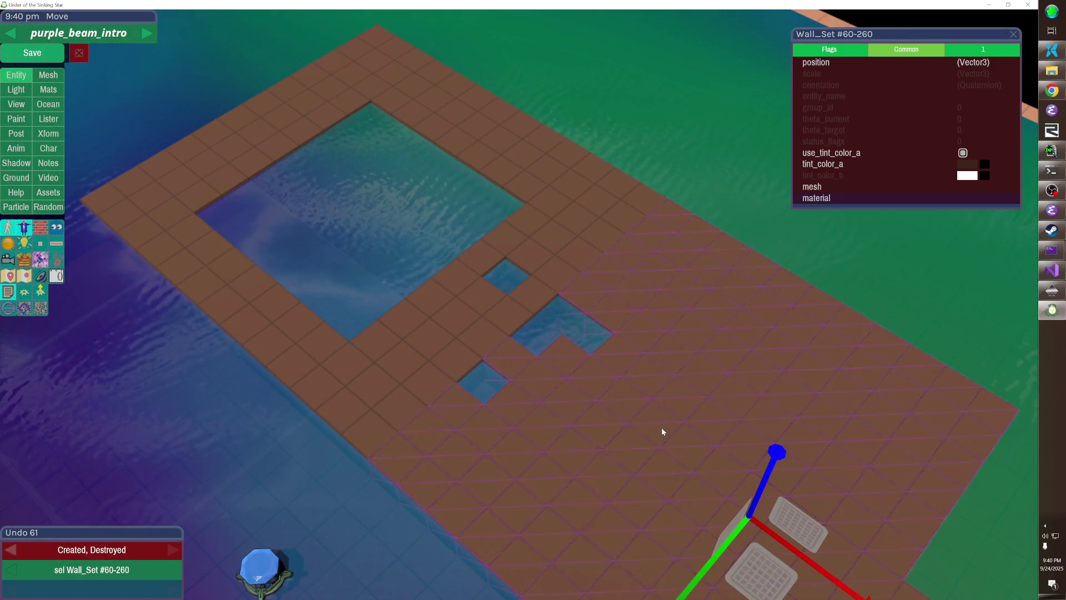
pyautogui.press('Delete')
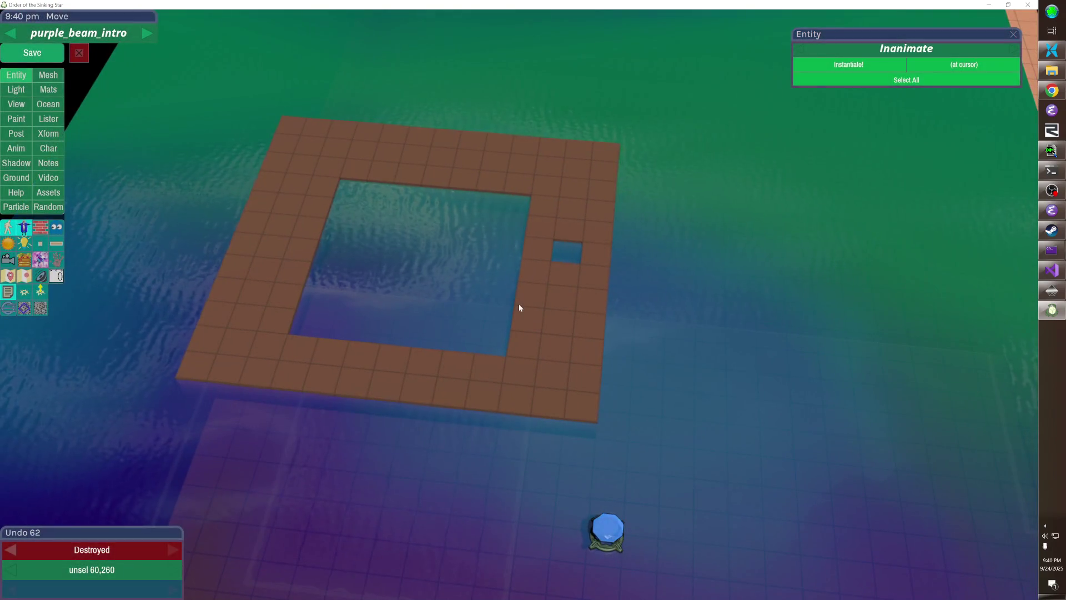
pyautogui.click(562, 252)
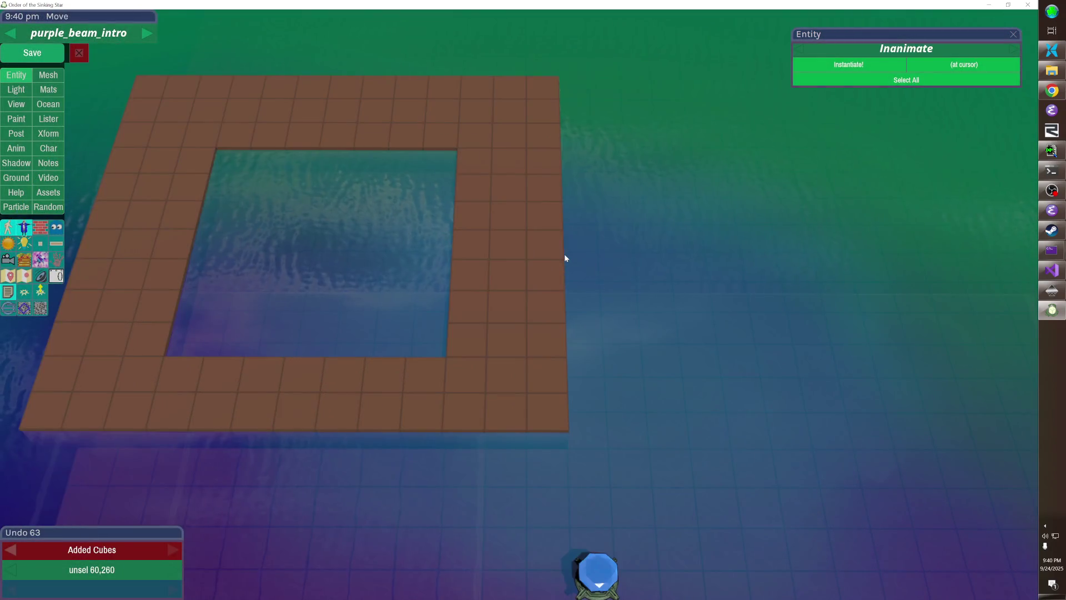
pyautogui.click(564, 258)
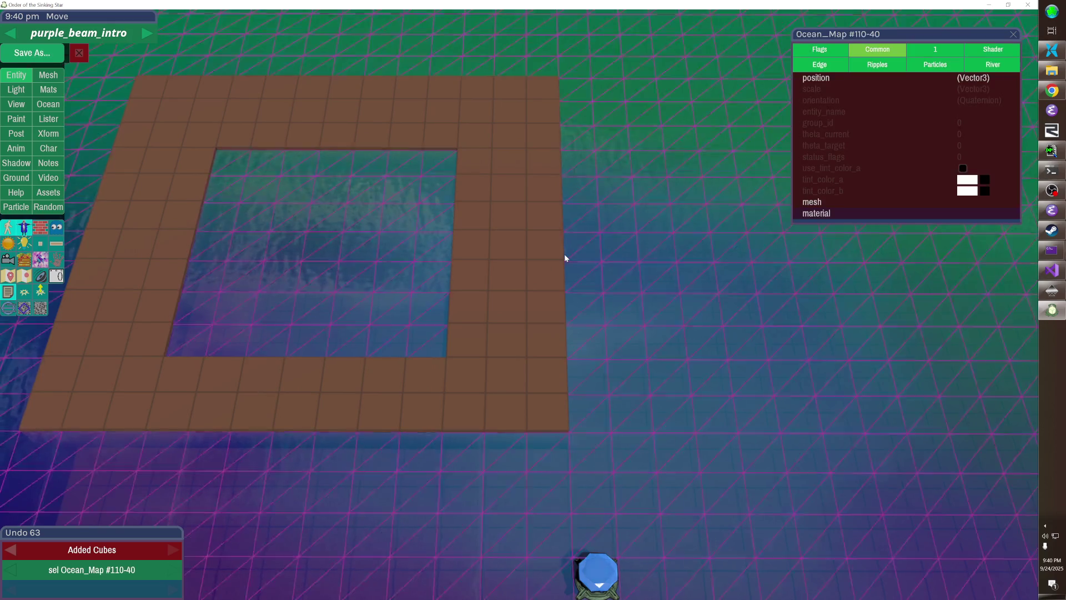
pyautogui.click(505, 269)
pyautogui.click(506, 269)
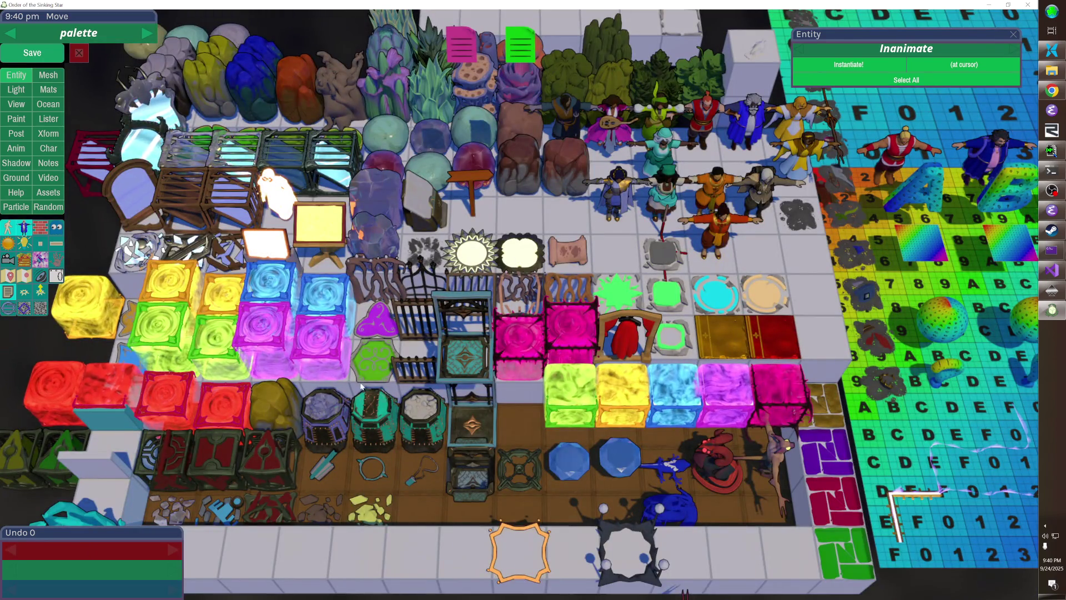
# - Place a laser base on the ring and move it onto a new floor strip drawn out from the ring
pyautogui.click(268, 464)
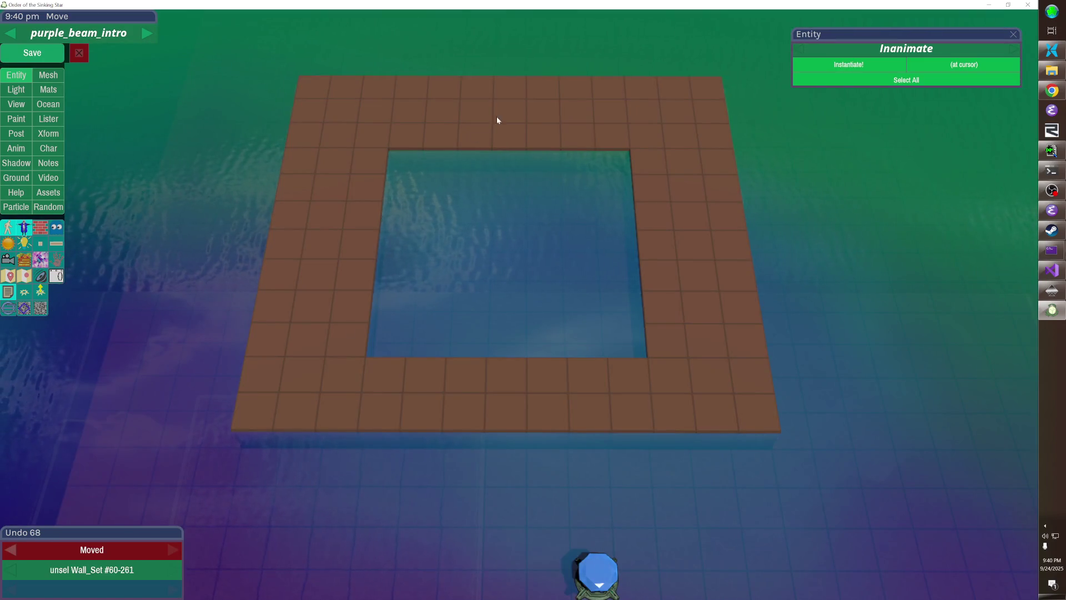
pyautogui.click(509, 108)
pyautogui.press('r')
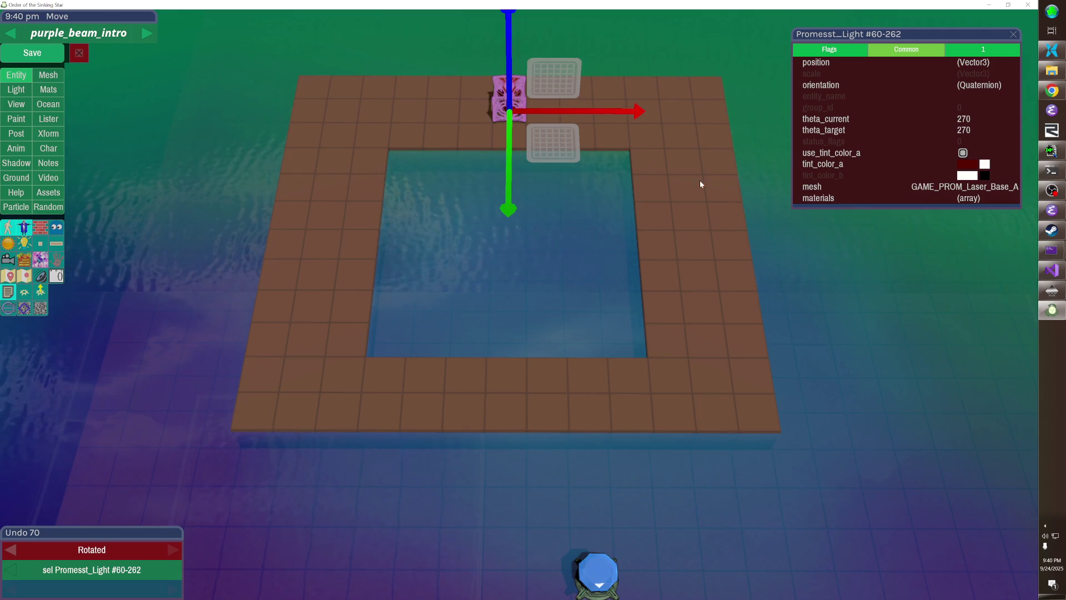
pyautogui.click(554, 139)
pyautogui.press('Left')
pyautogui.press('Left')
pyautogui.press('Left')
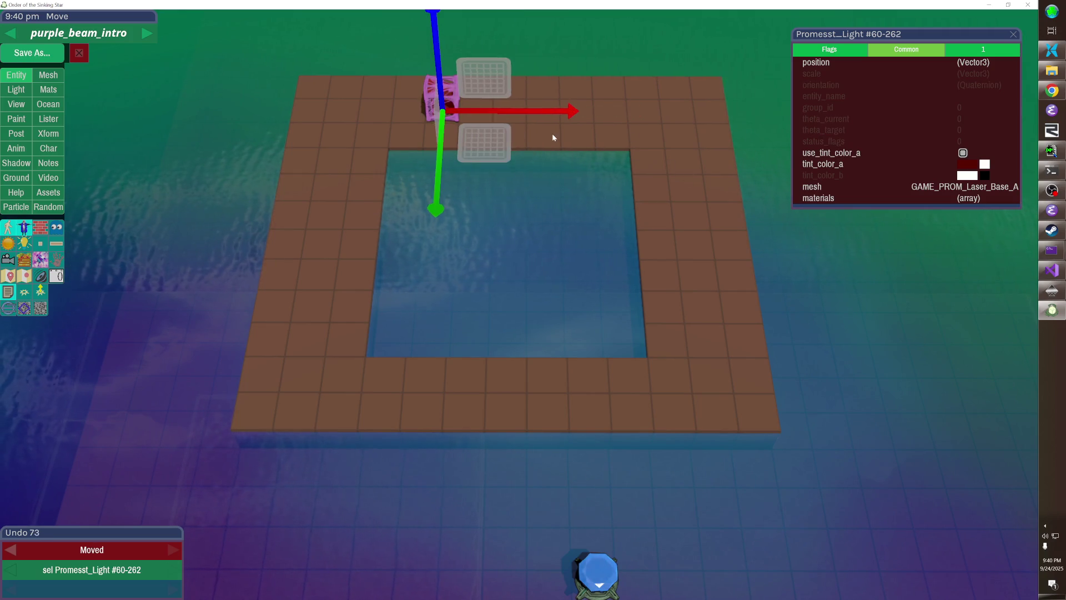
pyautogui.press('Down')
pyautogui.press('Down')
pyautogui.press('Down')
pyautogui.click(552, 133)
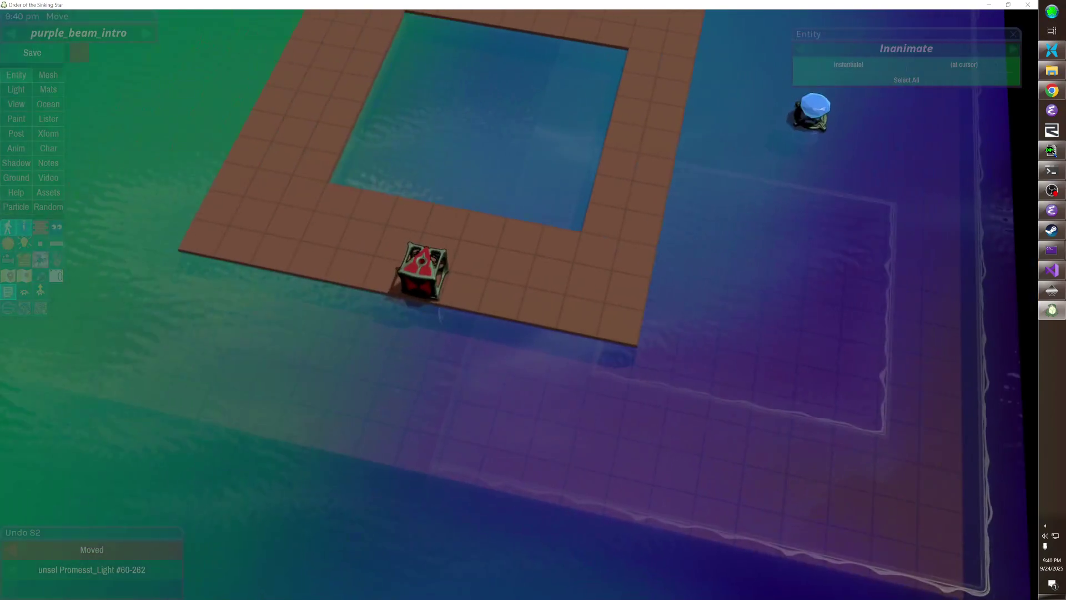
pyautogui.moveTo(389, 304)
pyautogui.mouseDown()
pyautogui.moveTo(470, 358)
pyautogui.moveTo(441, 444)
pyautogui.mouseUp()
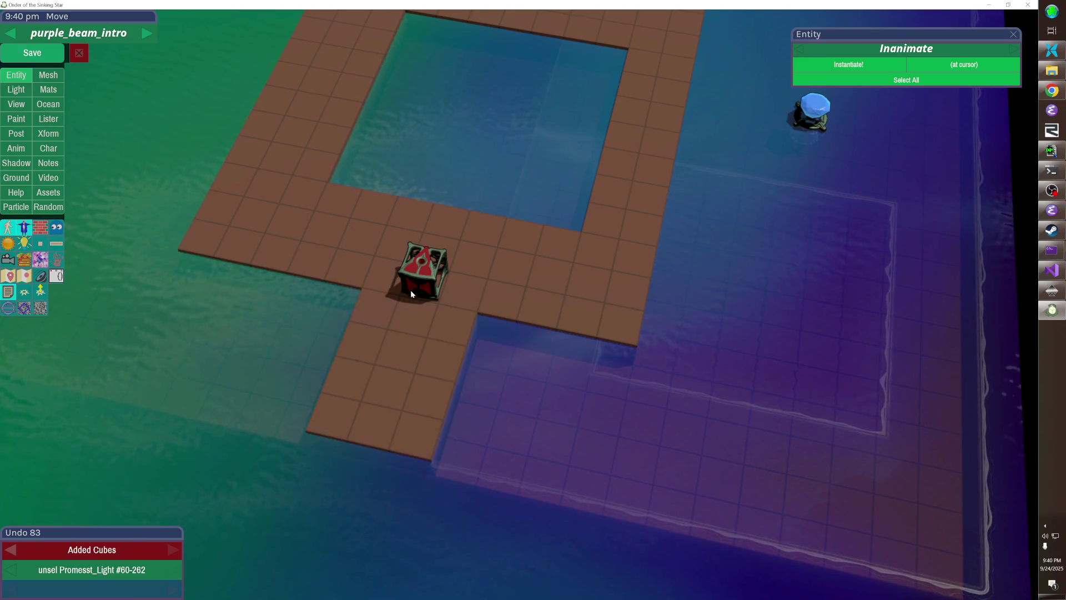
pyautogui.click(411, 289)
pyautogui.press('Down')
pyautogui.press('Down')
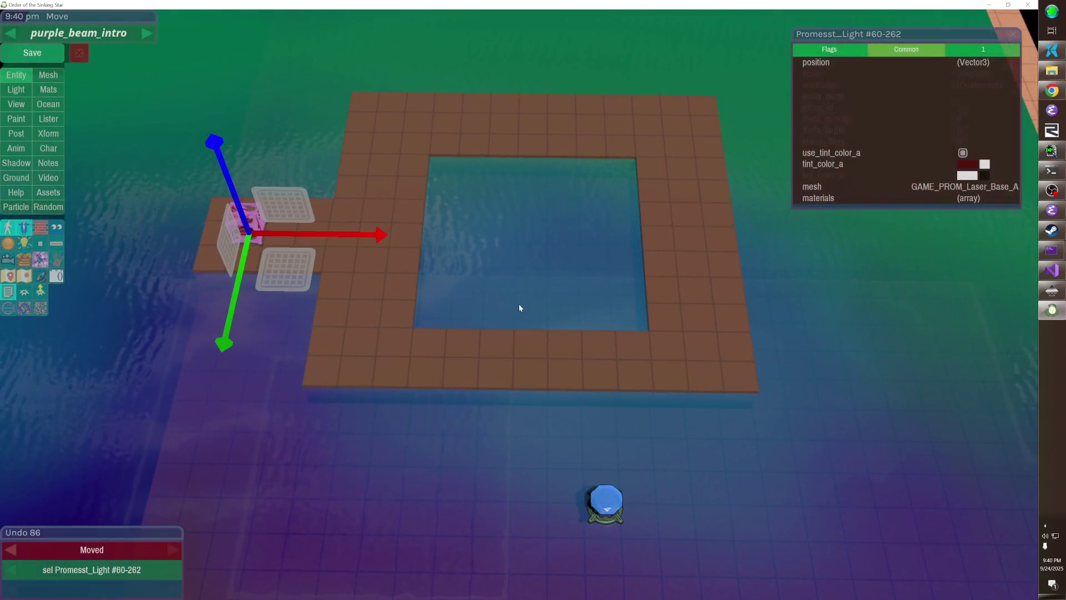
# - Set the laser base colour to SMASH and cycle the light's colour to ENDPOINT
pyautogui.click(519, 305)
pyautogui.click(254, 232)
pyautogui.click(983, 48)
pyautogui.click(977, 64)
pyautogui.click(978, 63)
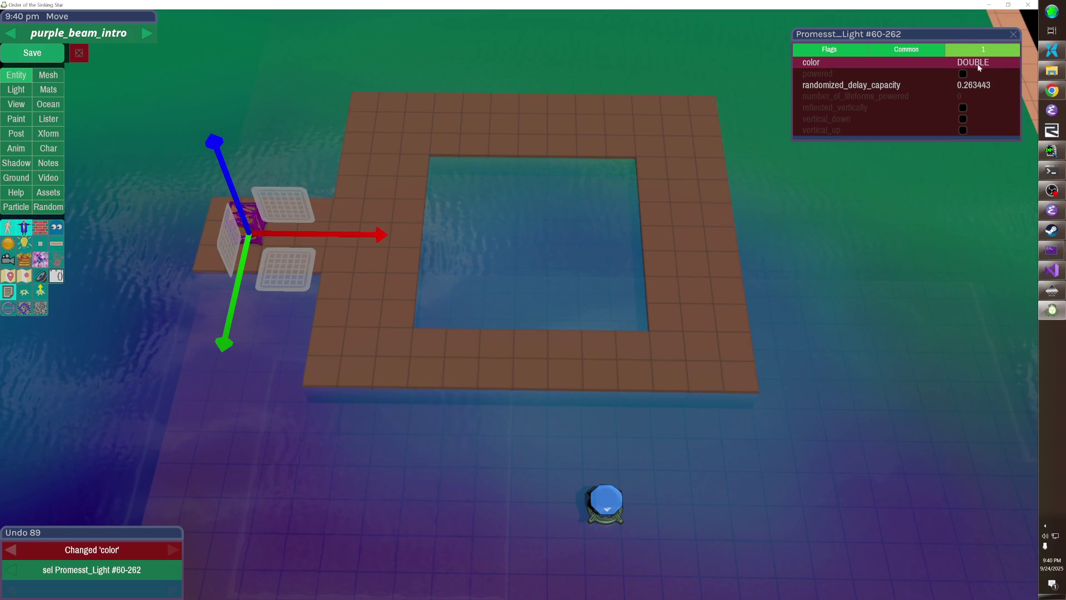
pyautogui.click(978, 63)
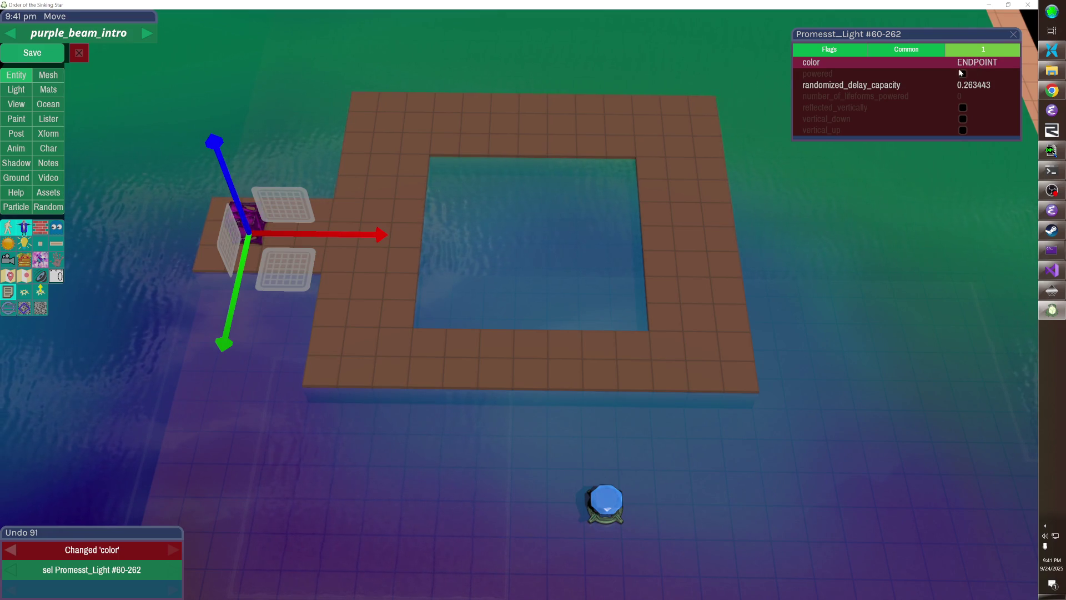
pyautogui.click(672, 368)
# - Move the gem slot to the platform's right edge and remove the floor tiles under the purple cube
pyautogui.click(616, 503)
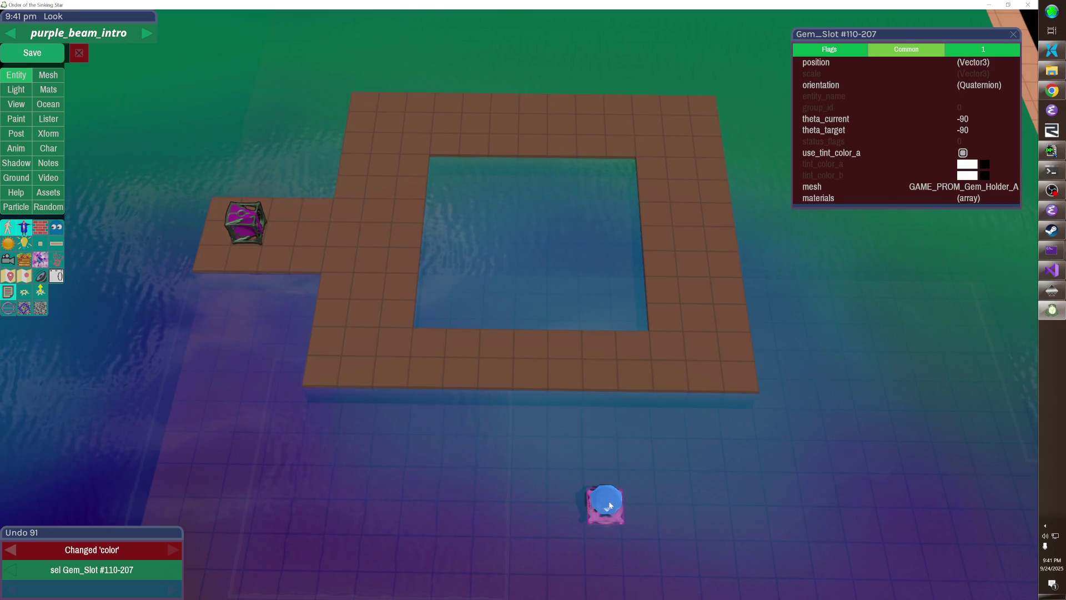
pyautogui.keyDown('shift'); pyautogui.click(613, 508); pyautogui.keyUp('shift')
pyautogui.moveTo(562, 545)
pyautogui.mouseDown()
pyautogui.moveTo(689, 353)
pyautogui.moveTo(684, 267)
pyautogui.mouseUp()
pyautogui.click(216, 232)
pyautogui.click(247, 239)
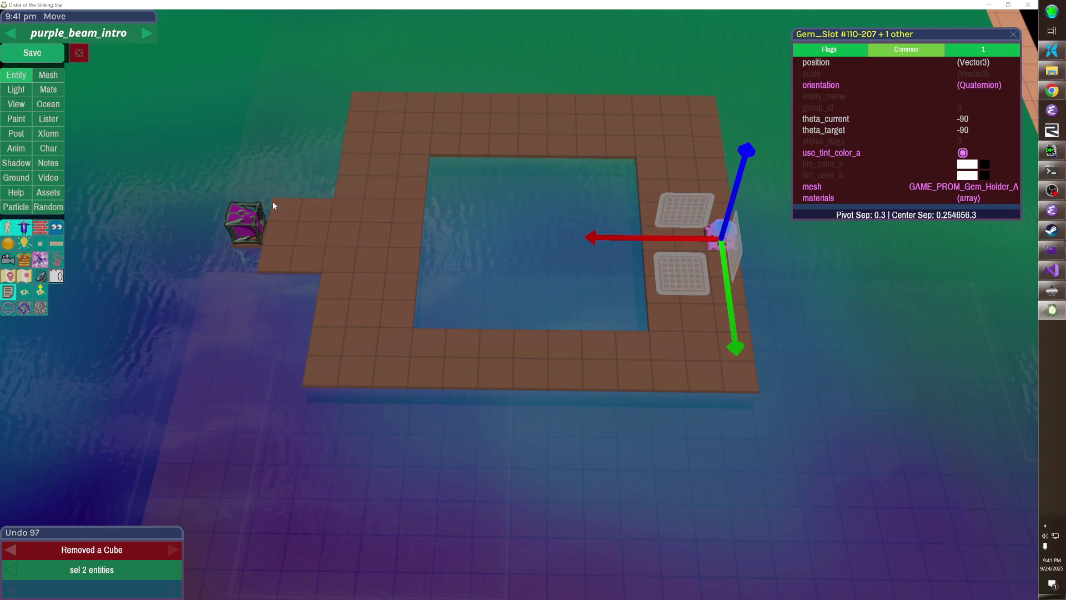
pyautogui.scroll(2, 400, 278)
pyautogui.click(400, 278)
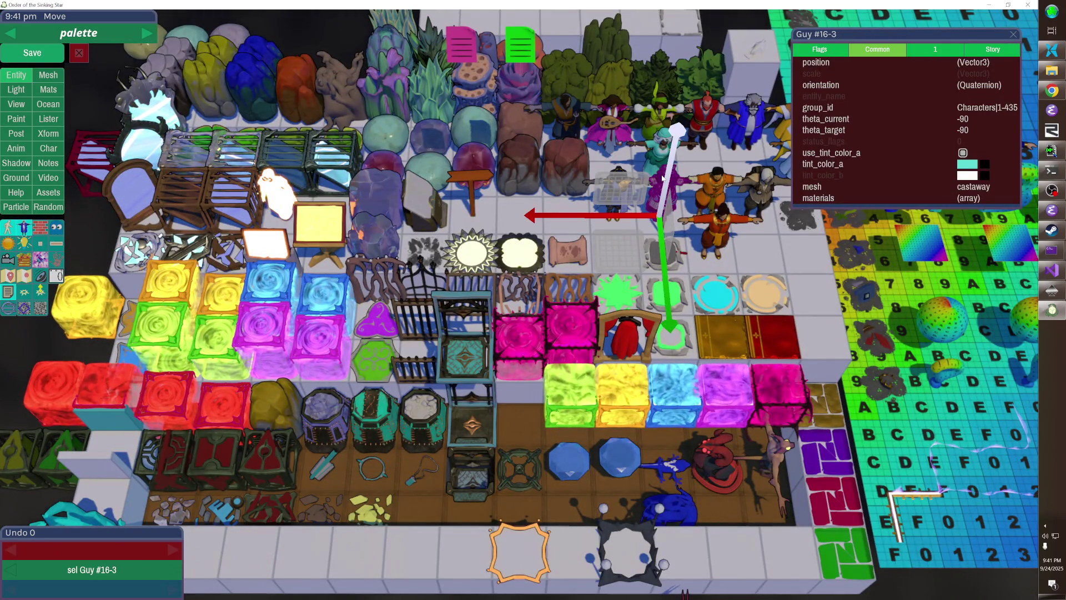
# - Paste the copied character onto the floor ring
pyautogui.hotkey('ctrl', 'v')
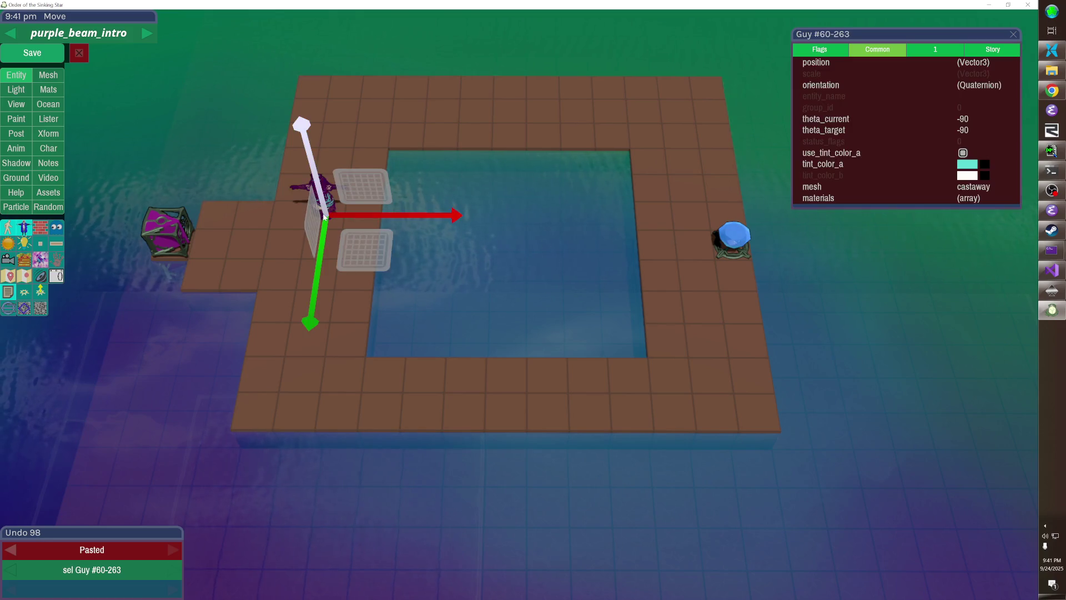
pyautogui.hotkey('ctrl', 'z')
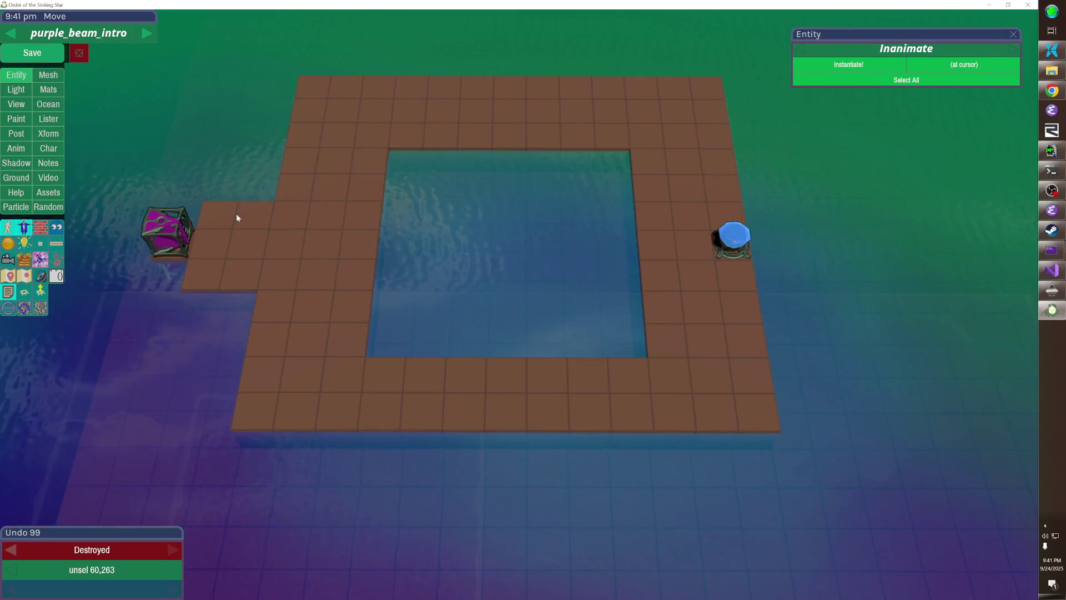
pyautogui.hotkey('ctrl', 'v')
pyautogui.click(402, 268)
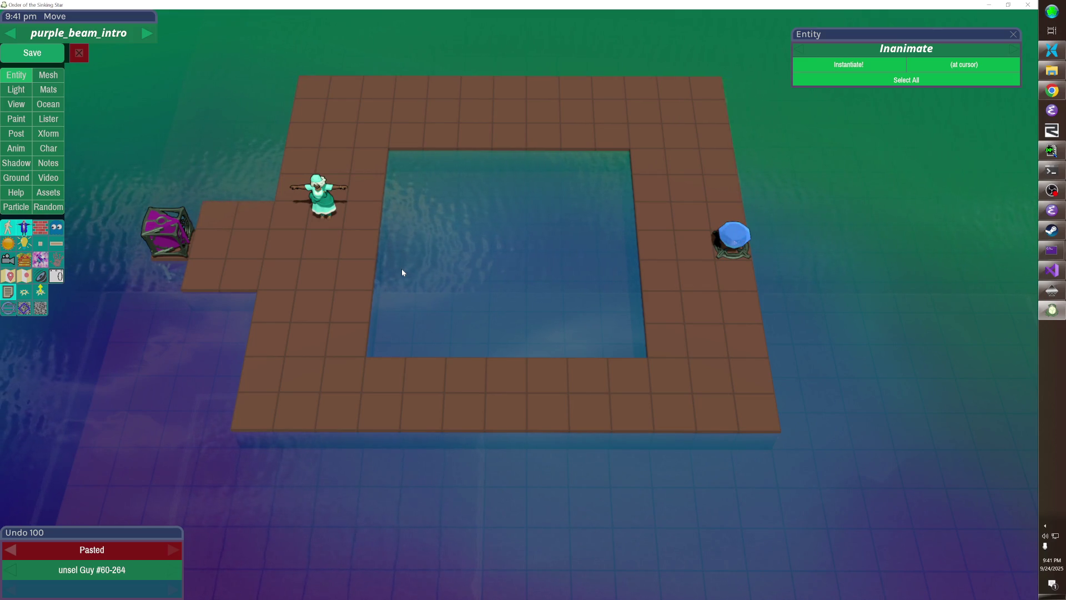
# - Copy a rock from the palette, paste it below the character, and redo the later floor edits
pyautogui.press('p')
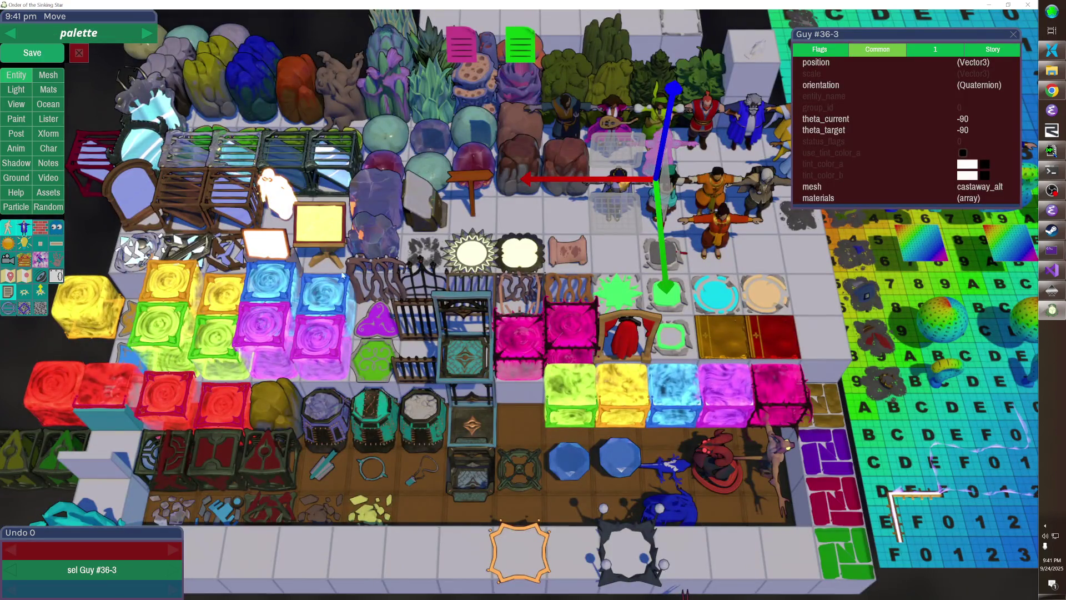
pyautogui.click(387, 137)
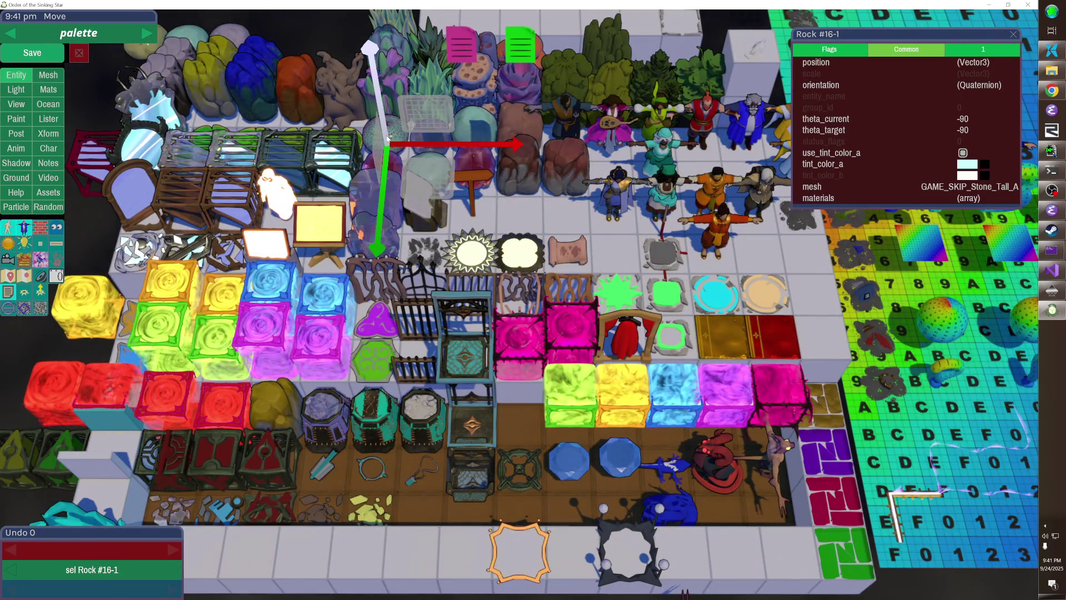
pyautogui.click(485, 127)
pyautogui.press('Tab')
pyautogui.hotkey('ctrl', 'v')
pyautogui.click(391, 276)
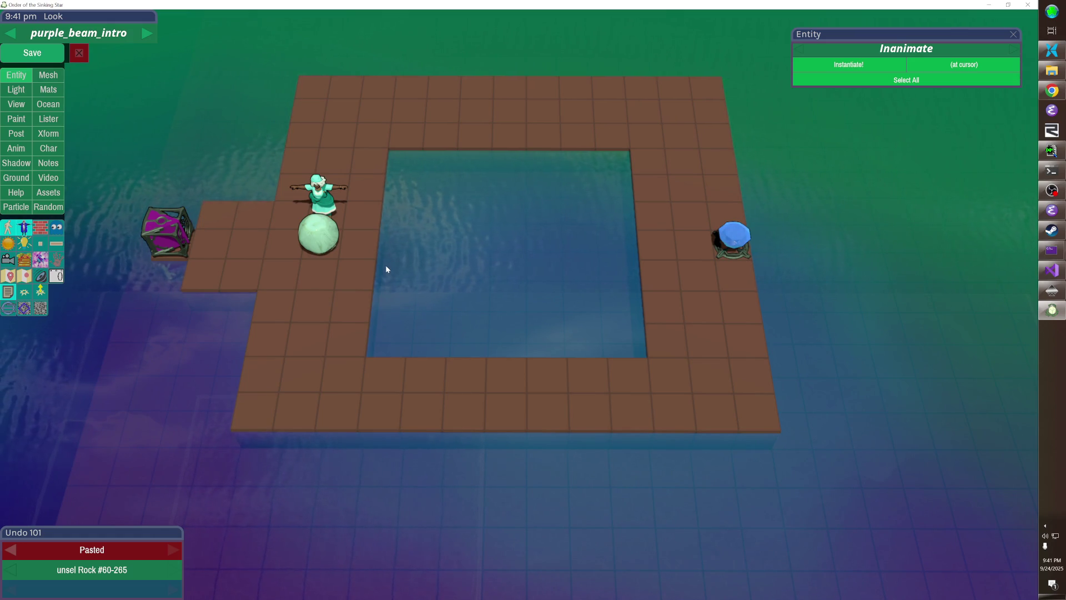
pyautogui.hotkey('ctrl', 'y')
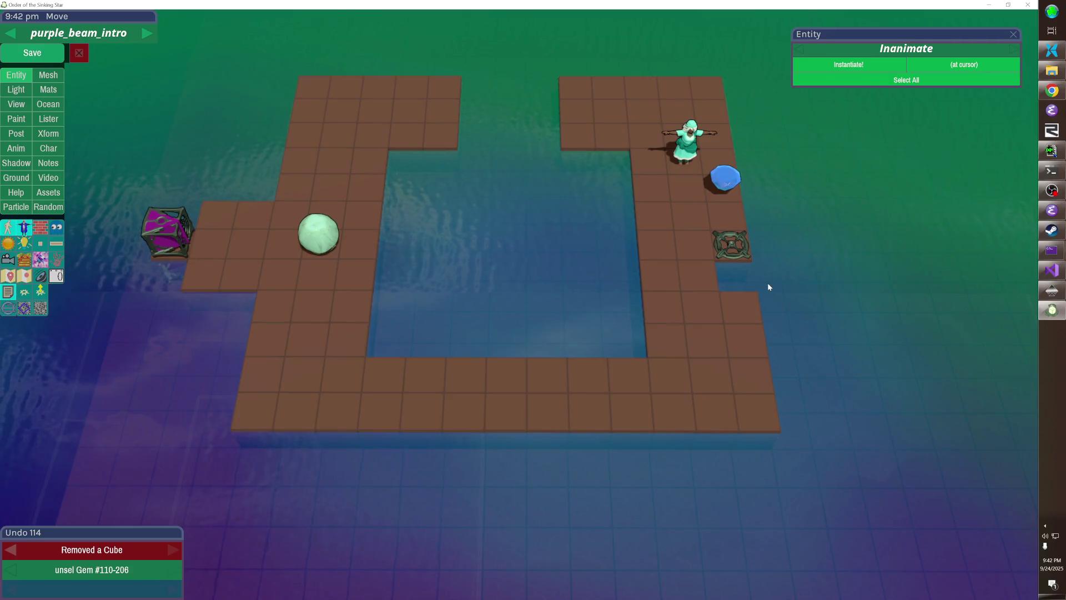
# - Undo the last tile removal and delete floor tiles to separate the right strip from the left arm
pyautogui.hotkey('ctrl', 'z')
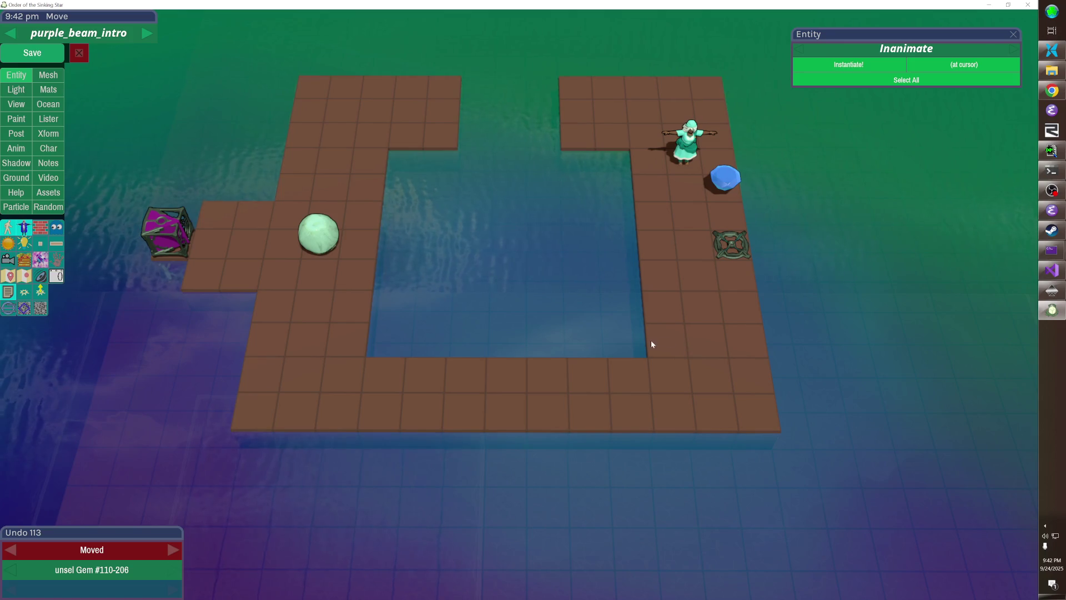
pyautogui.click(589, 372)
pyautogui.click(625, 381)
pyautogui.click(630, 412)
pyautogui.click(611, 111)
pyautogui.click(576, 114)
pyautogui.click(574, 135)
pyautogui.click(611, 92)
pyautogui.click(610, 132)
pyautogui.click(578, 90)
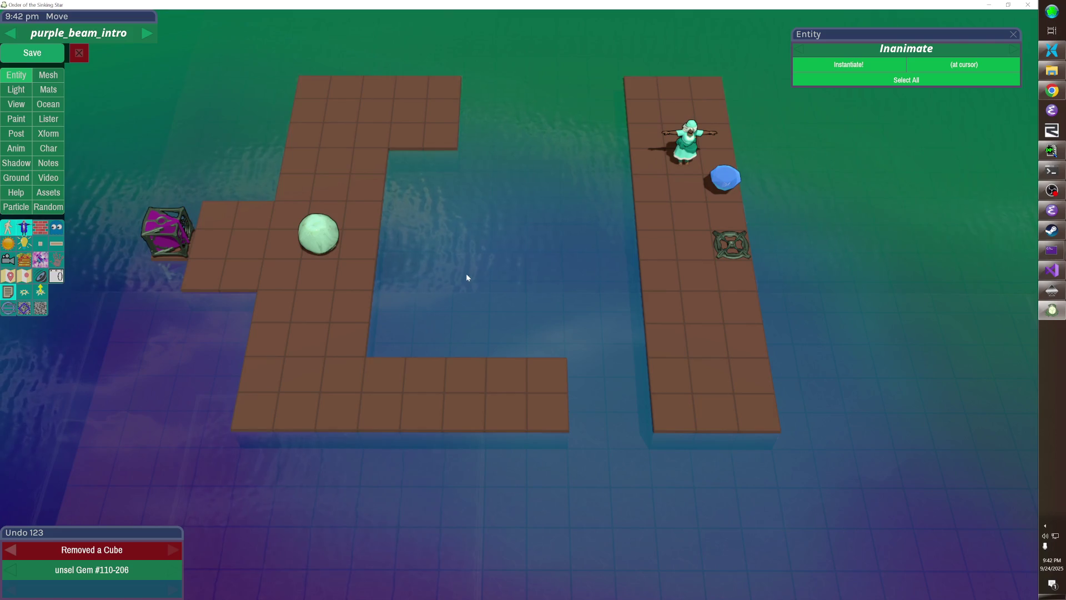
# - Move the rock one tile down and trim four tiles off the end of the lower arm
pyautogui.click(328, 236)
pyautogui.press('Down')
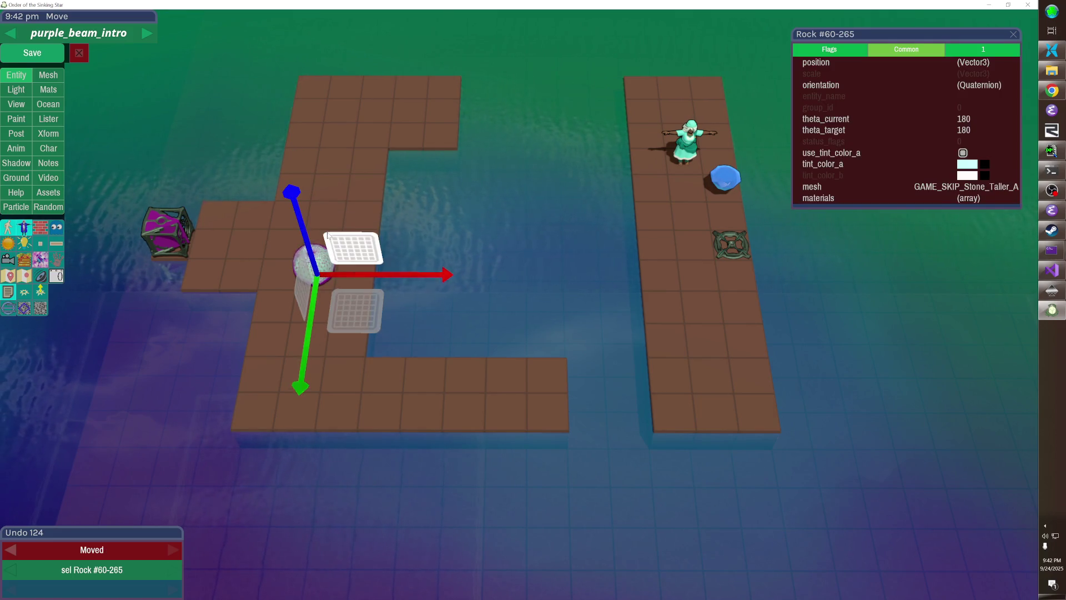
pyautogui.press('Escape')
pyautogui.click(505, 376)
pyautogui.click(506, 412)
pyautogui.click(546, 375)
pyautogui.click(548, 414)
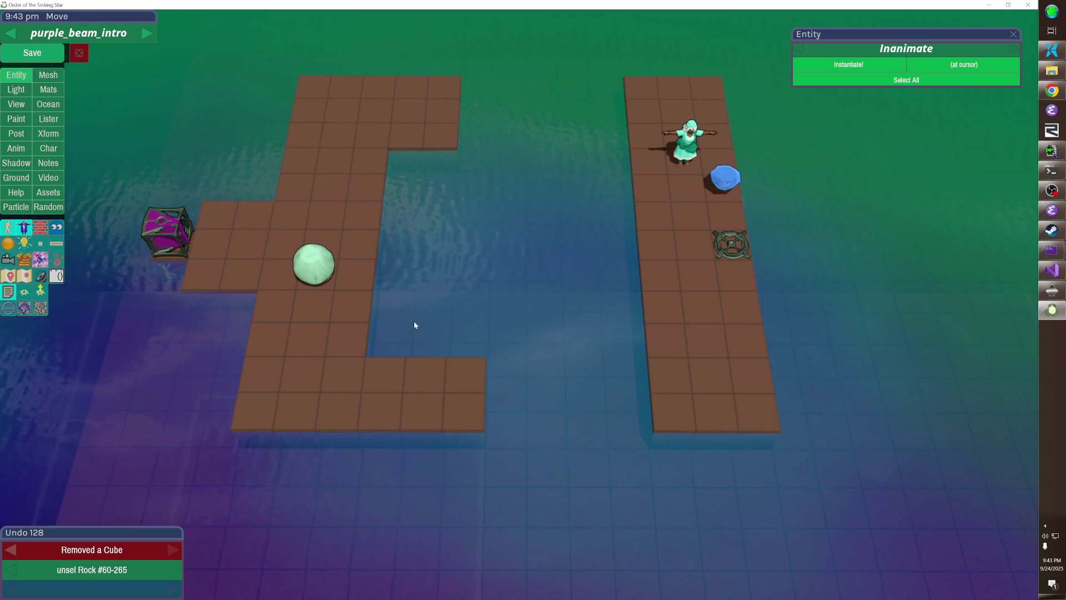
# - Lay a two-tile floor island between the arms and paste the exit door from the palette onto it
pyautogui.moveTo(636, 244); pyautogui.dragTo(505, 269)
pyautogui.rightClick(613, 242)
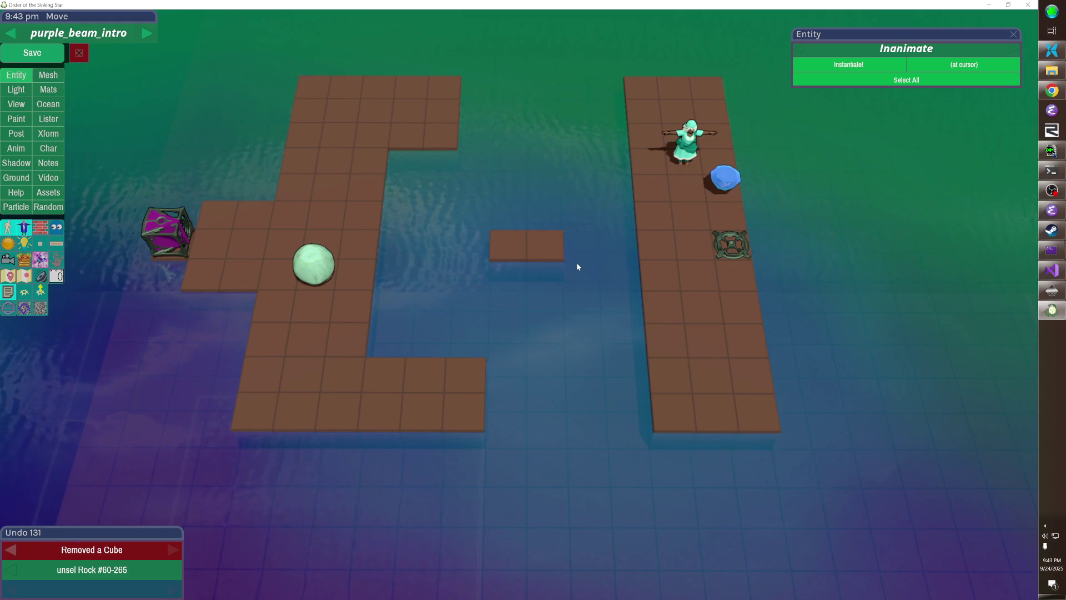
pyautogui.press('p')
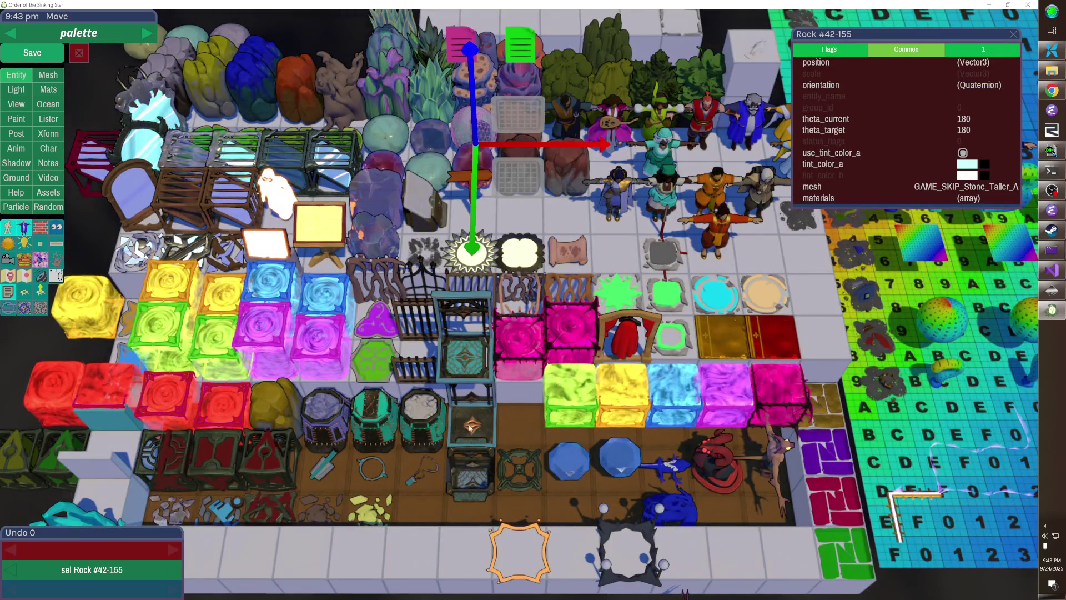
pyautogui.click(717, 293)
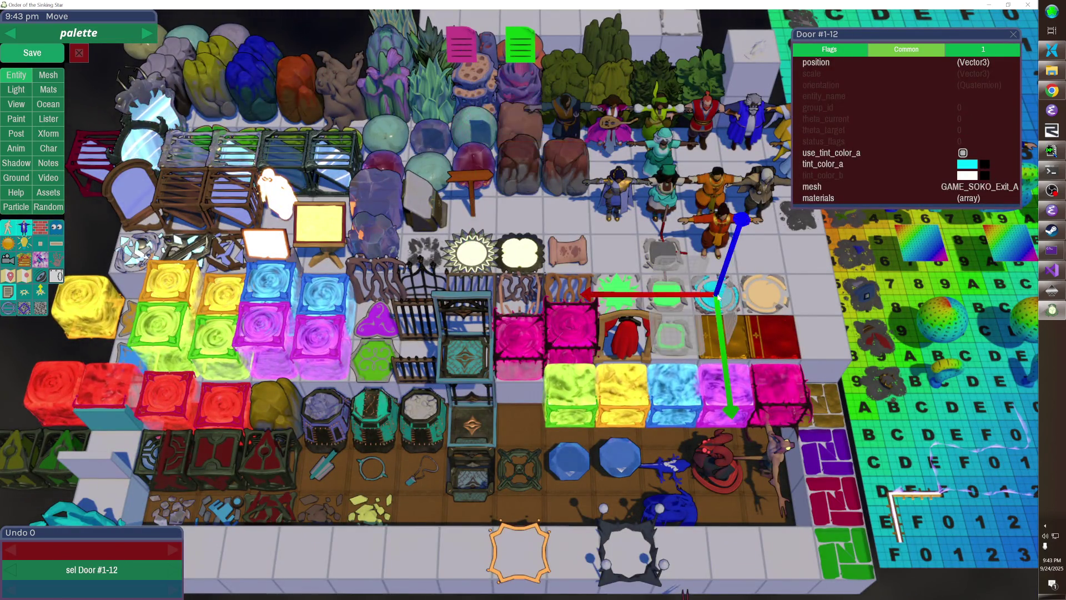
pyautogui.press('p')
pyautogui.hotkey('ctrl', 'v')
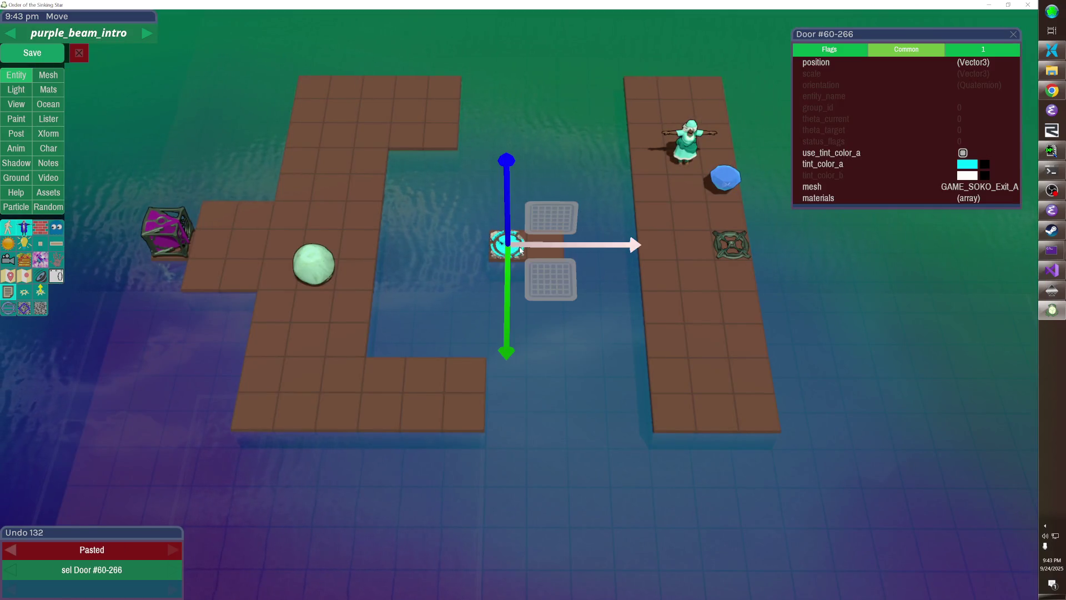
pyautogui.click(518, 273)
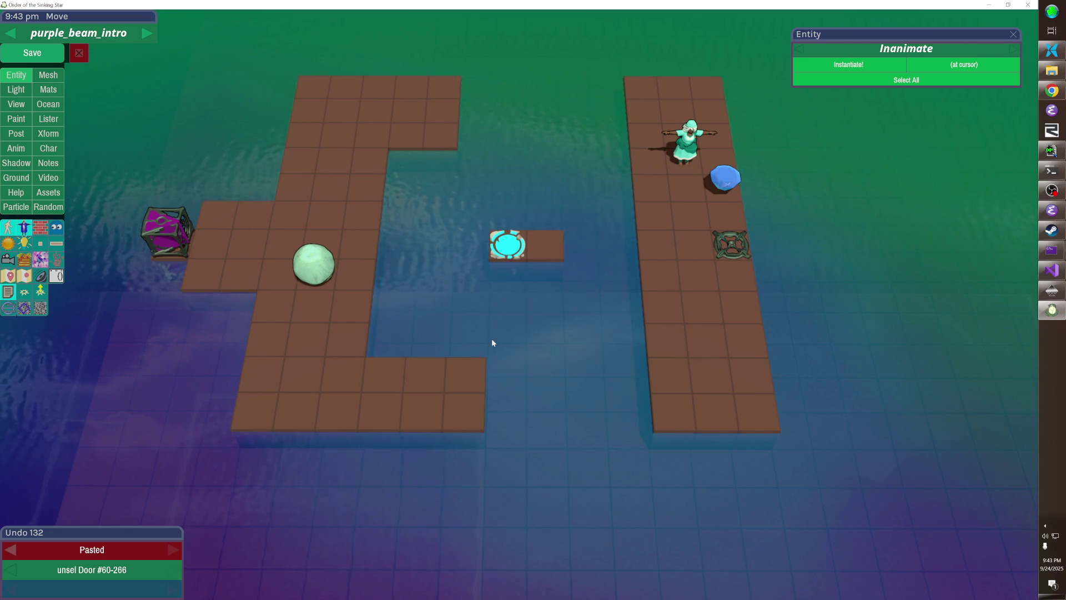
pyautogui.moveTo(471, 326); pyautogui.dragTo(366, 300)
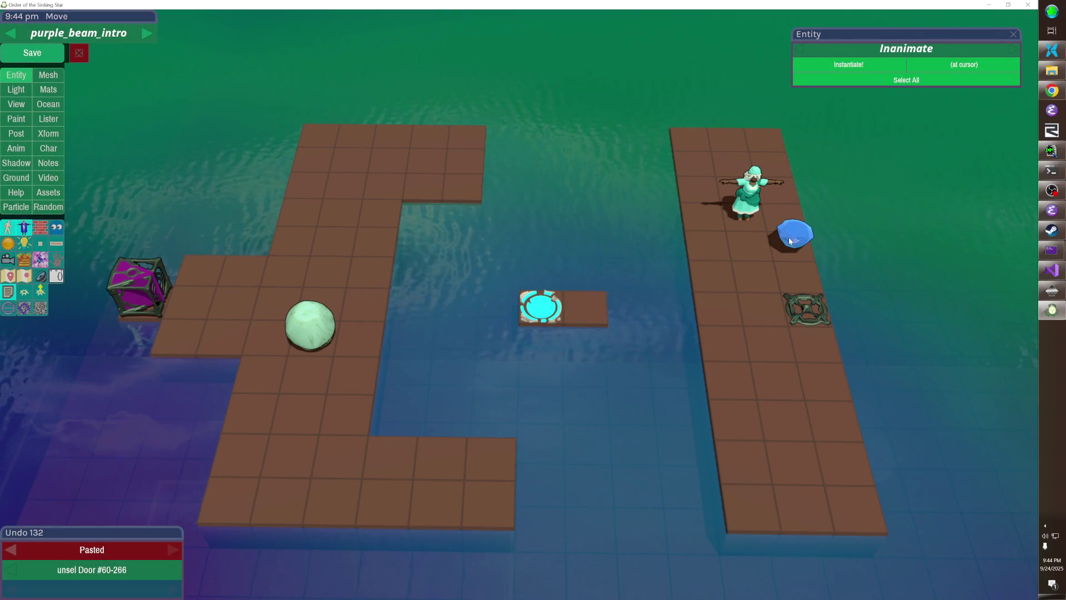
# - Remove a floor tile near the character and shift the character further up
pyautogui.click(758, 242)
pyautogui.click(753, 199)
pyautogui.hotkey('shift', 'Right')
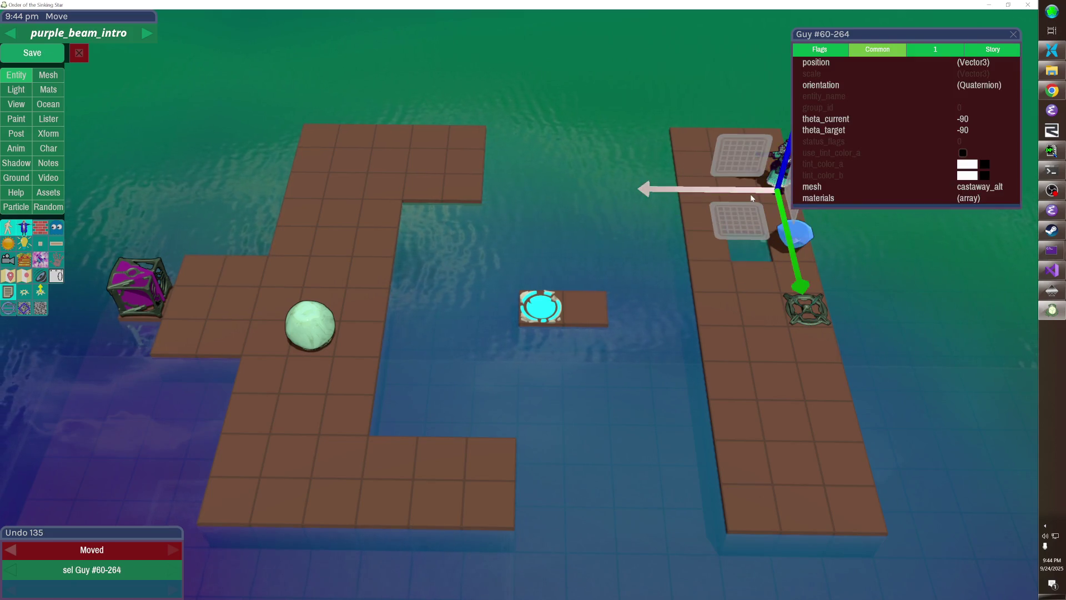
pyautogui.click(751, 195)
# - Remove the top rows of floor tiles from the right platform
pyautogui.click(740, 203)
pyautogui.click(737, 151)
pyautogui.click(762, 141)
pyautogui.click(769, 166)
pyautogui.click(725, 142)
pyautogui.click(702, 155)
pyautogui.click(699, 178)
pyautogui.click(708, 200)
pyautogui.click(714, 222)
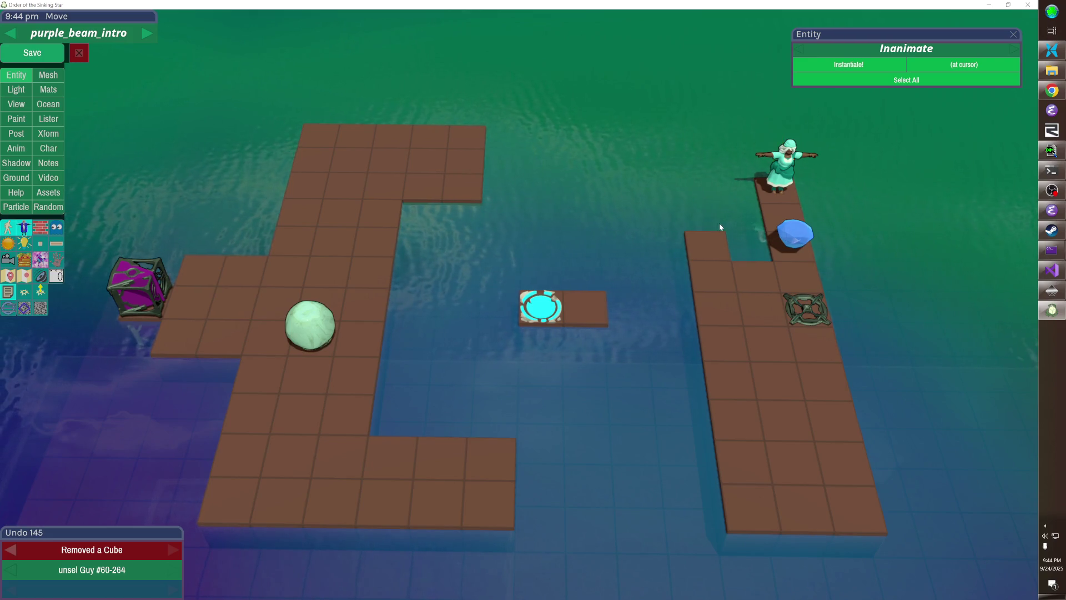
pyautogui.click(717, 241)
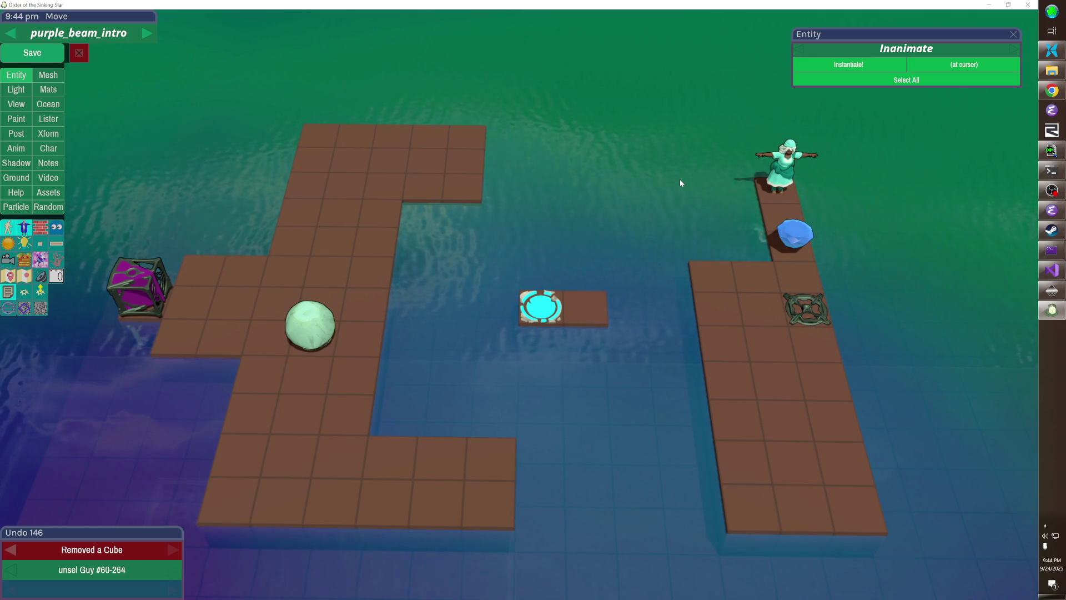
# - Bridge the door island to the right platform with floor tiles and add raised wall blocks
pyautogui.moveTo(694, 314); pyautogui.dragTo(611, 318)
pyautogui.click(818, 341)
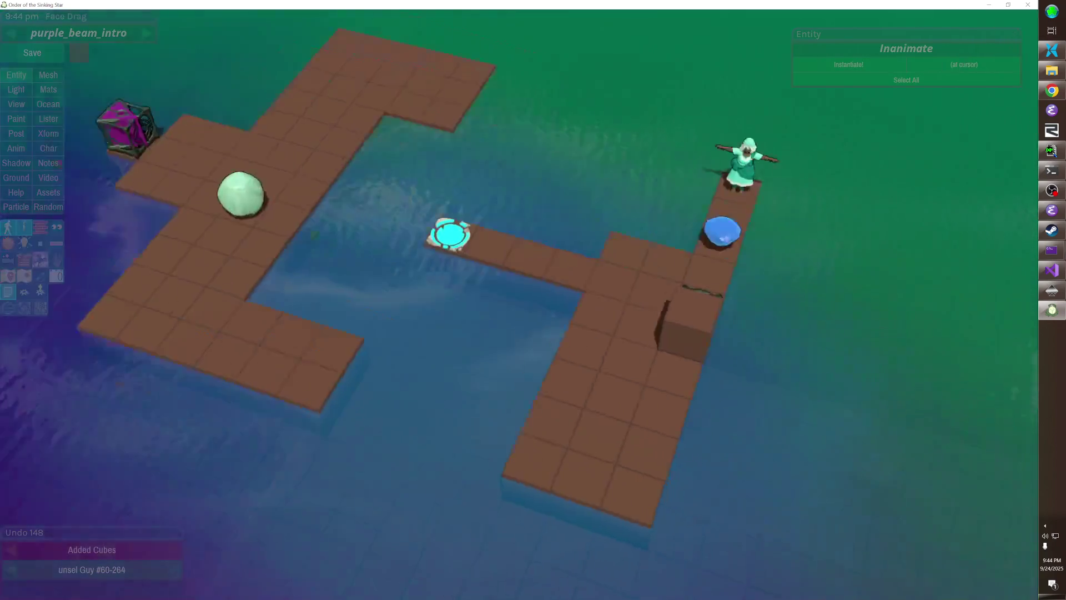
pyautogui.click(633, 371)
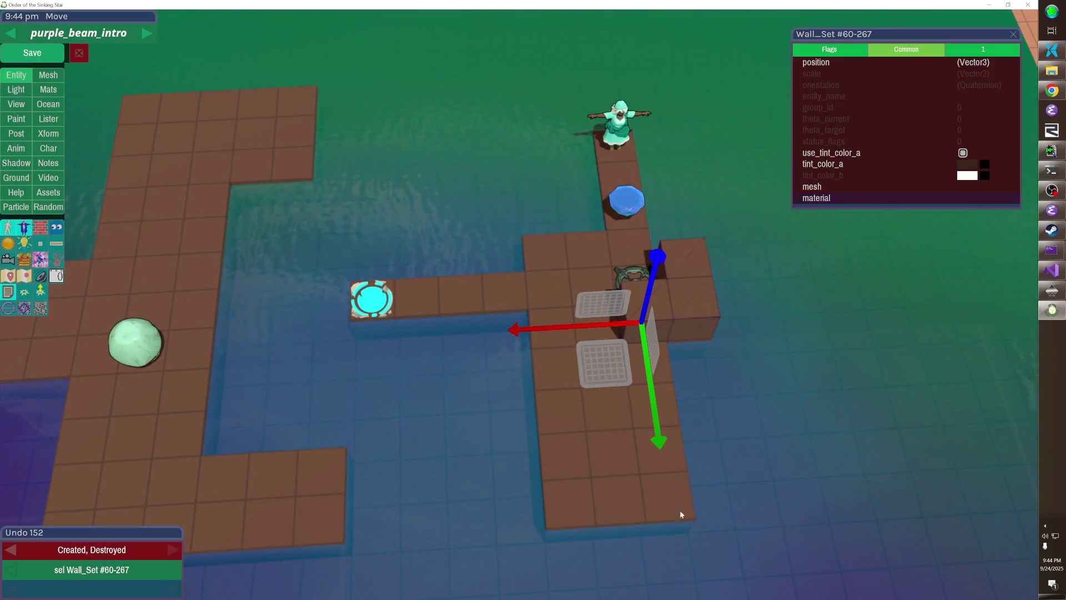
# - Tint the new floor tiles pinkish brown, then reframe the view over the whole level
pyautogui.click(965, 166)
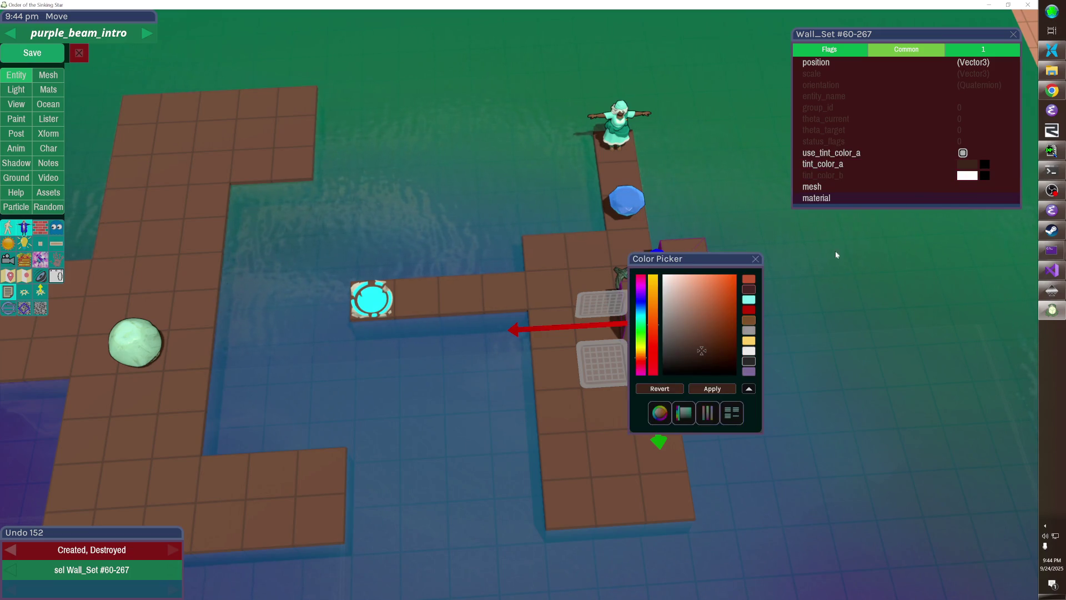
pyautogui.click(682, 313)
pyautogui.click(713, 389)
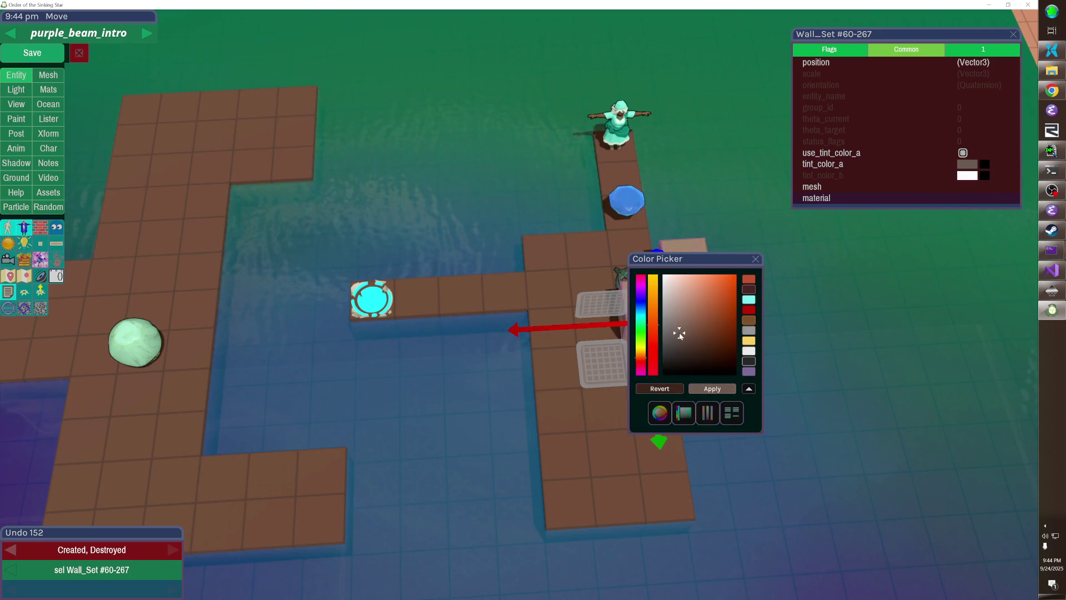
pyautogui.click(756, 258)
pyautogui.click(757, 262)
pyautogui.moveTo(758, 262); pyautogui.dragTo(519, 306)
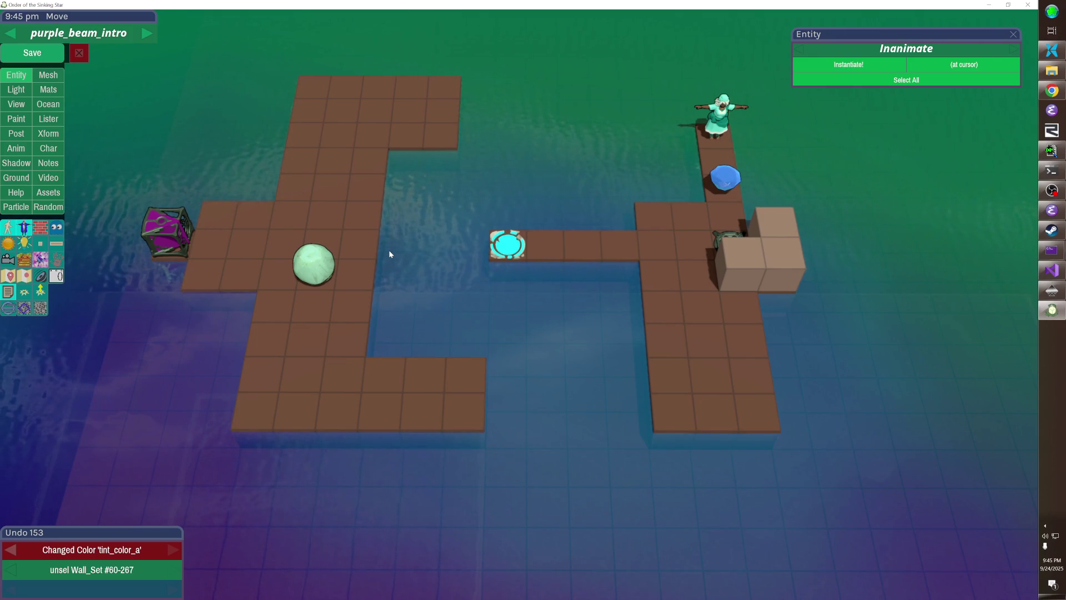
pyautogui.moveTo(398, 248)
pyautogui.mouseDown()
pyautogui.moveTo(474, 301)
pyautogui.moveTo(339, 394)
pyautogui.moveTo(422, 361)
pyautogui.mouseUp()
pyautogui.moveTo(611, 299); pyautogui.dragTo(623, 276)
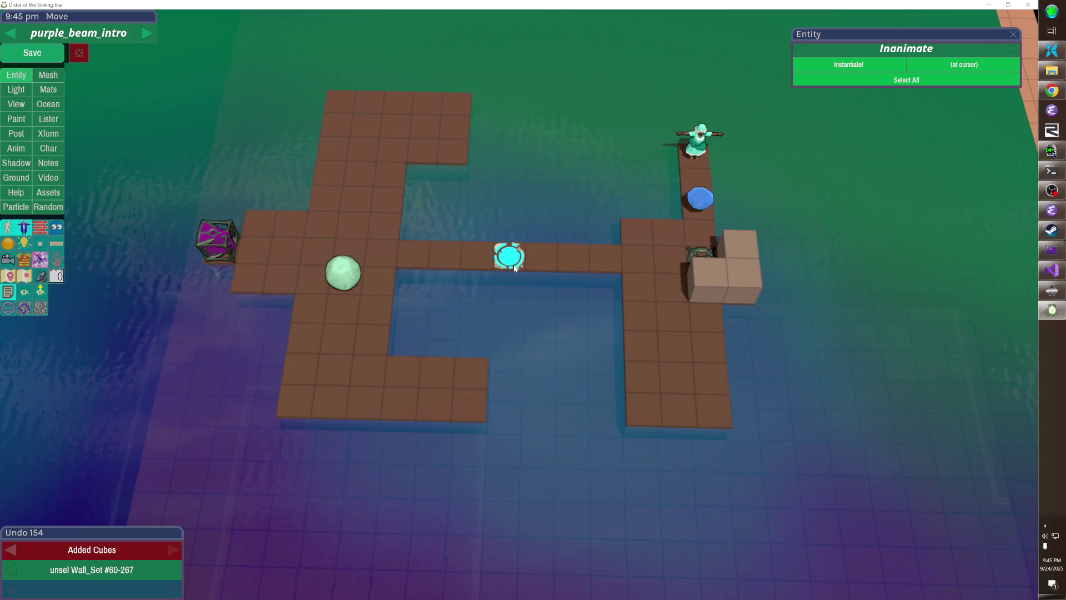
# - Delete the eight floor tiles in the column below the right-hand platform
pyautogui.click(697, 325)
pyautogui.click(639, 317)
pyautogui.click(674, 345)
pyautogui.click(652, 369)
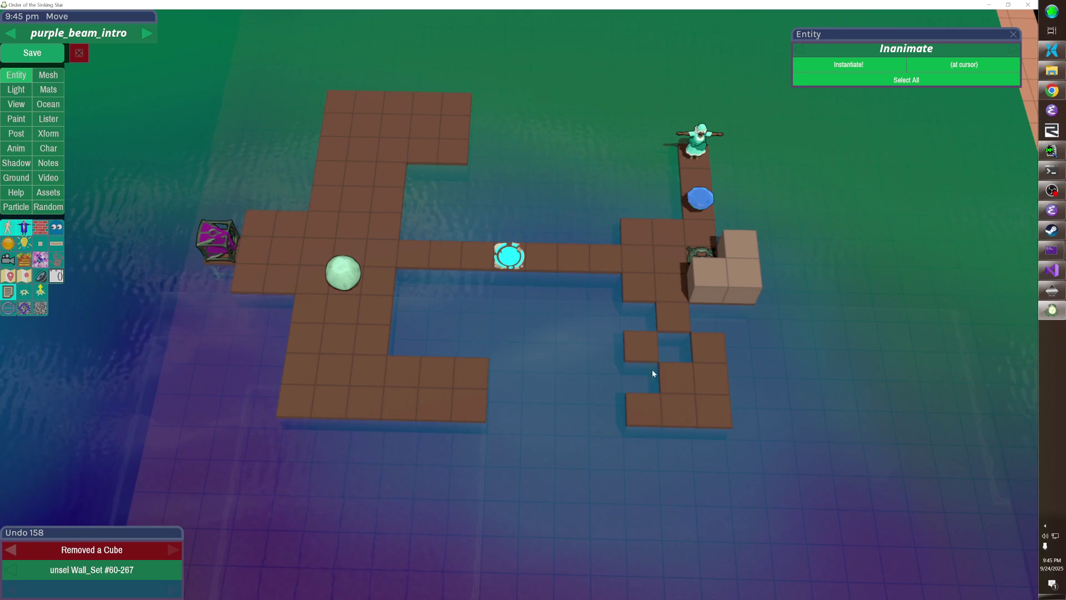
pyautogui.click(677, 409)
pyautogui.click(643, 409)
pyautogui.click(708, 347)
pyautogui.click(714, 411)
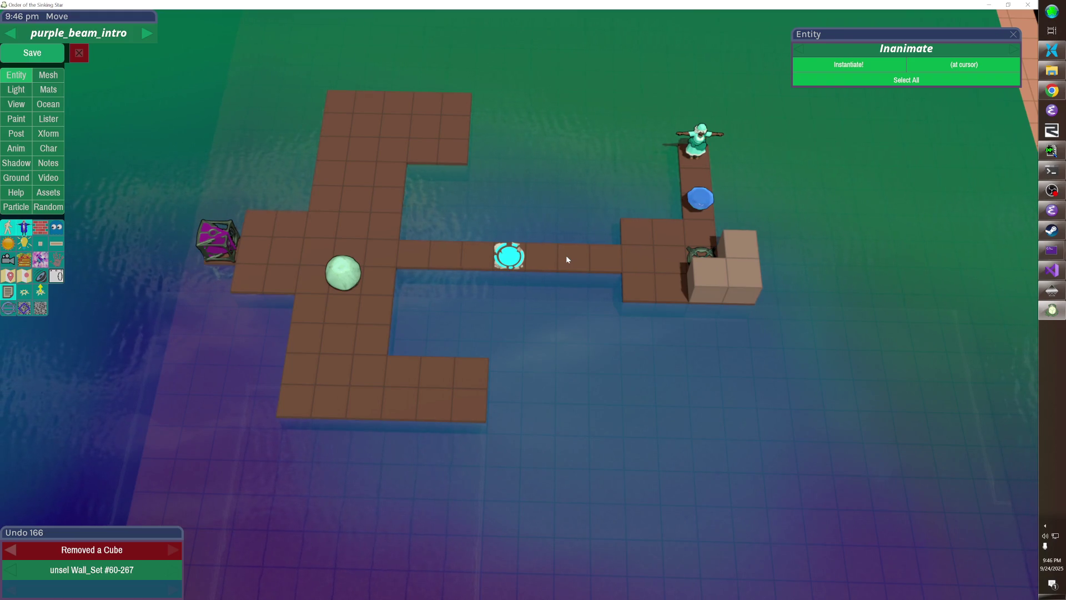
# - Reposition the cyan door back onto the bridge, undoing an accidental tile removal
pyautogui.click(509, 246)
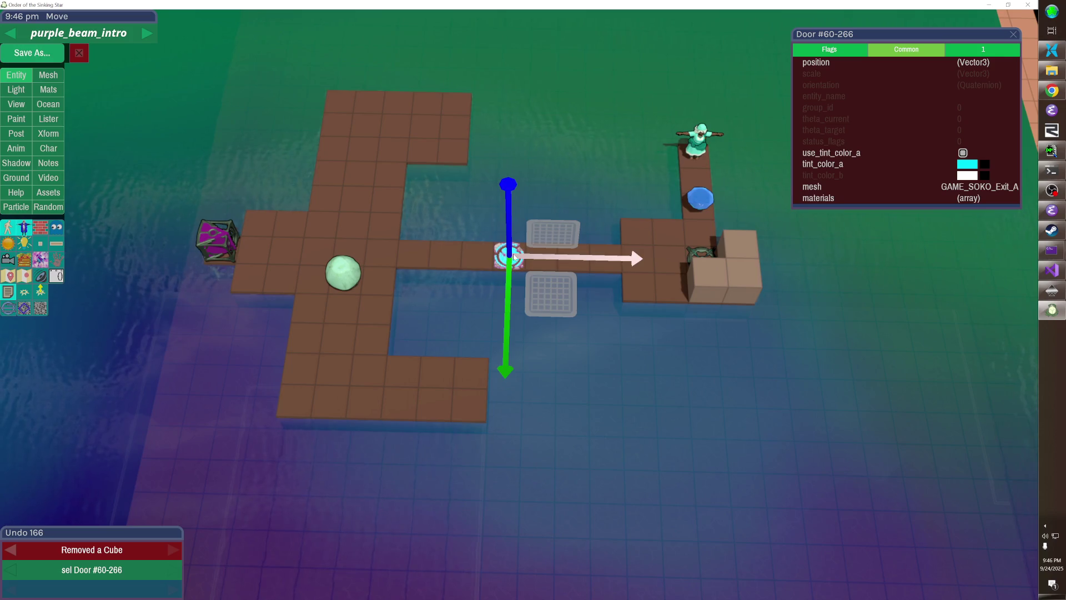
pyautogui.press('Left')
pyautogui.press('Left')
pyautogui.press('Left')
pyautogui.press('Up')
pyautogui.press('Up')
pyautogui.press('Up')
pyautogui.press('Escape')
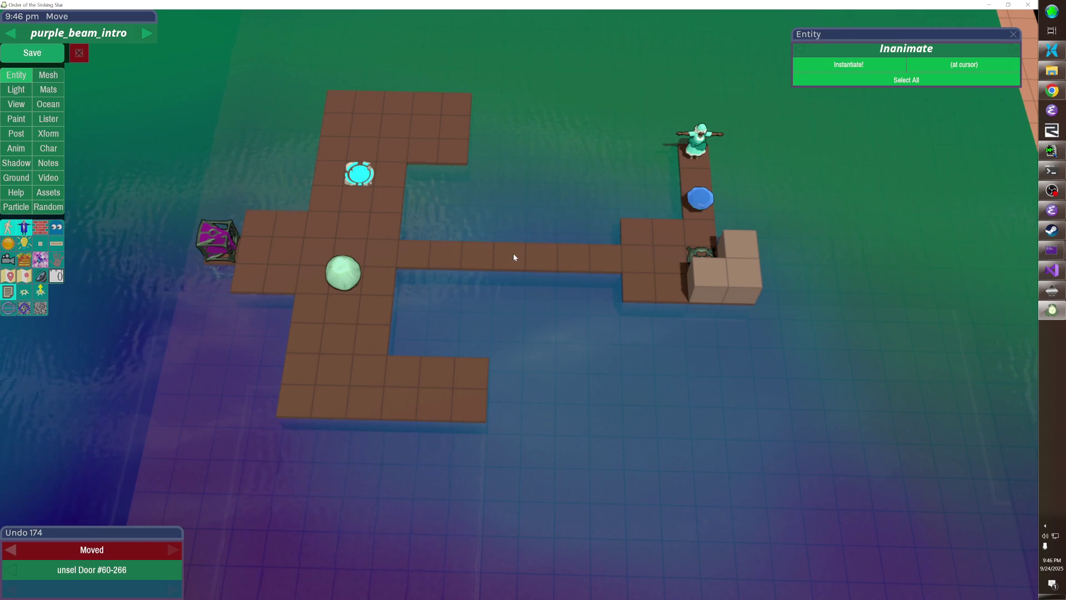
pyautogui.rightClick(429, 261)
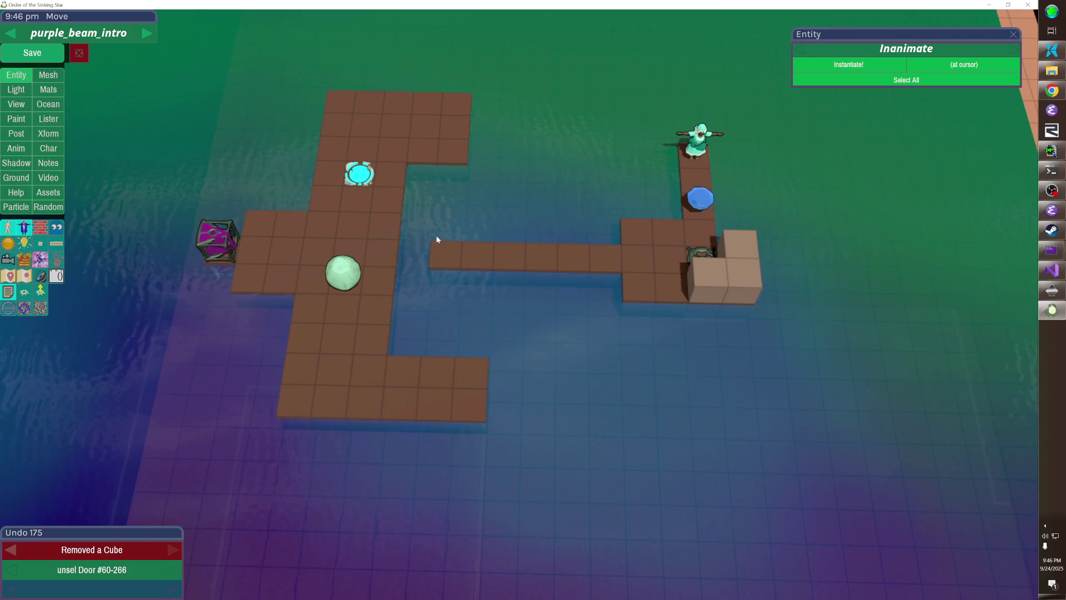
pyautogui.hotkey('ctrl', 'z')
pyautogui.moveTo(367, 187)
pyautogui.mouseDown()
pyautogui.moveTo(543, 269)
pyautogui.moveTo(548, 296)
pyautogui.mouseUp()
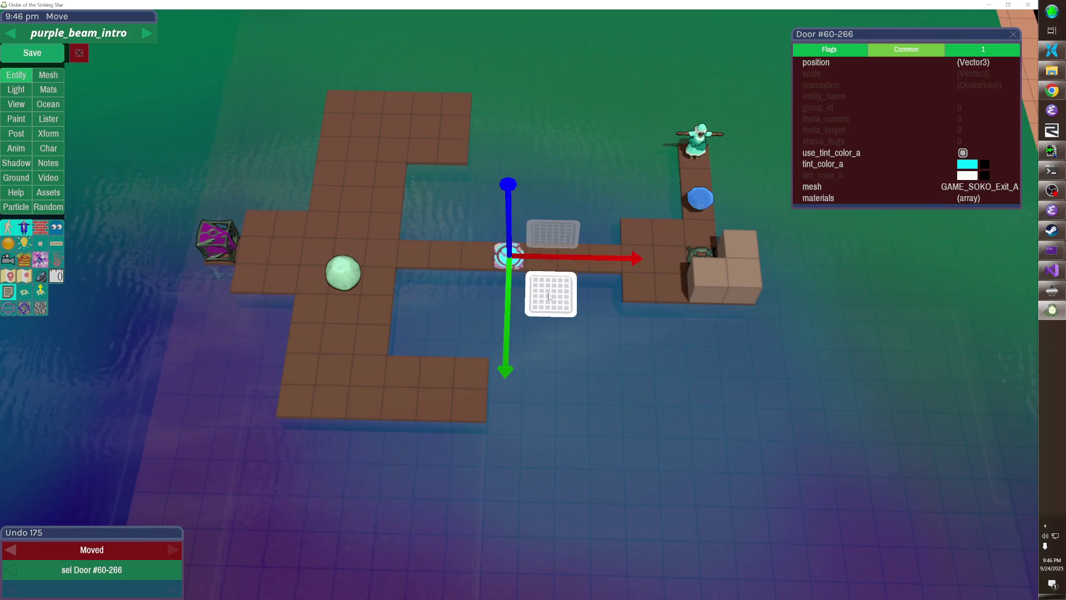
pyautogui.click(408, 291)
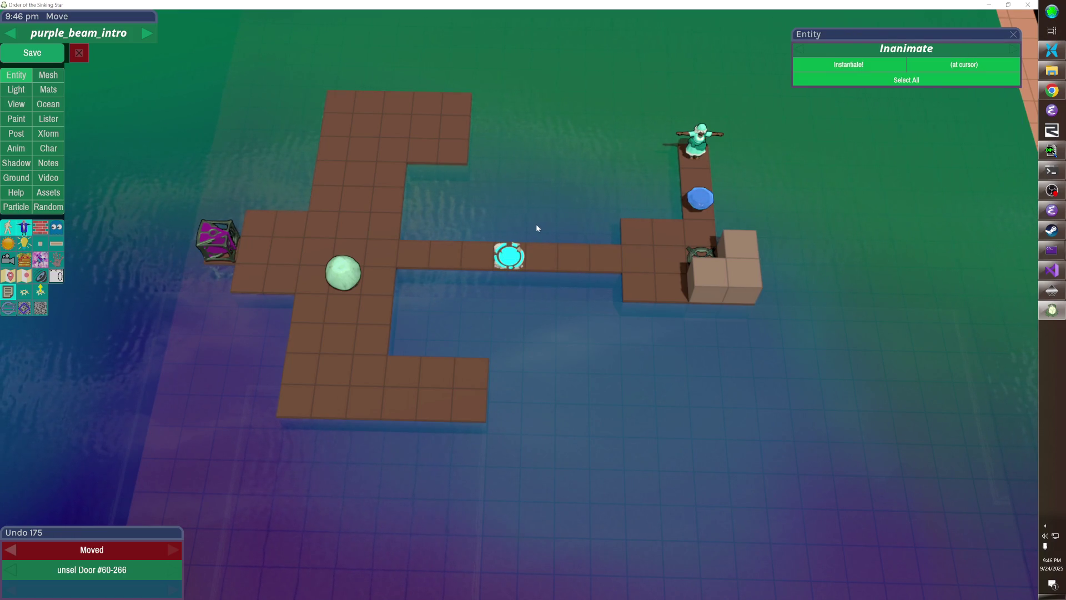
# - Fill a large rectangle of floor below the bridge and move the rock toward the lower right
pyautogui.click(664, 305)
pyautogui.moveTo(664, 304)
pyautogui.mouseDown()
pyautogui.moveTo(668, 315)
pyautogui.moveTo(584, 392)
pyautogui.moveTo(486, 398)
pyautogui.moveTo(508, 396)
pyautogui.mouseUp()
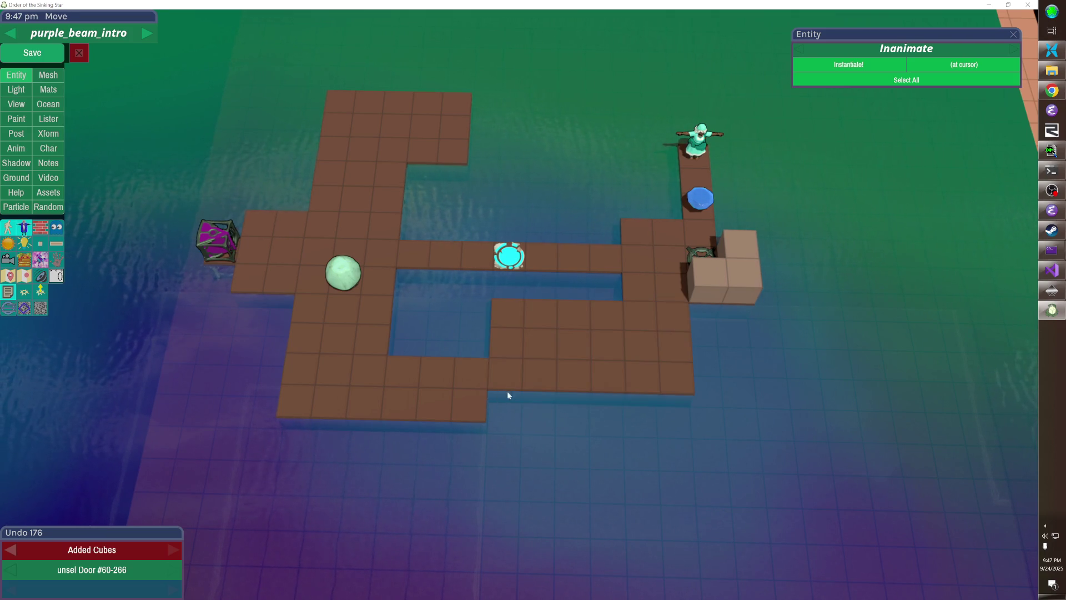
pyautogui.click(343, 272)
pyautogui.moveTo(397, 320)
pyautogui.mouseDown()
pyautogui.moveTo(558, 351)
pyautogui.moveTo(505, 351)
pyautogui.moveTo(414, 284)
pyautogui.mouseUp()
pyautogui.click(484, 326)
pyautogui.click(409, 285)
# - Adjust the floor tiles in the water channel by the rock, removing two edge tiles
pyautogui.hotkey('ctrl', 'z')
pyautogui.click(392, 284)
pyautogui.click(392, 283)
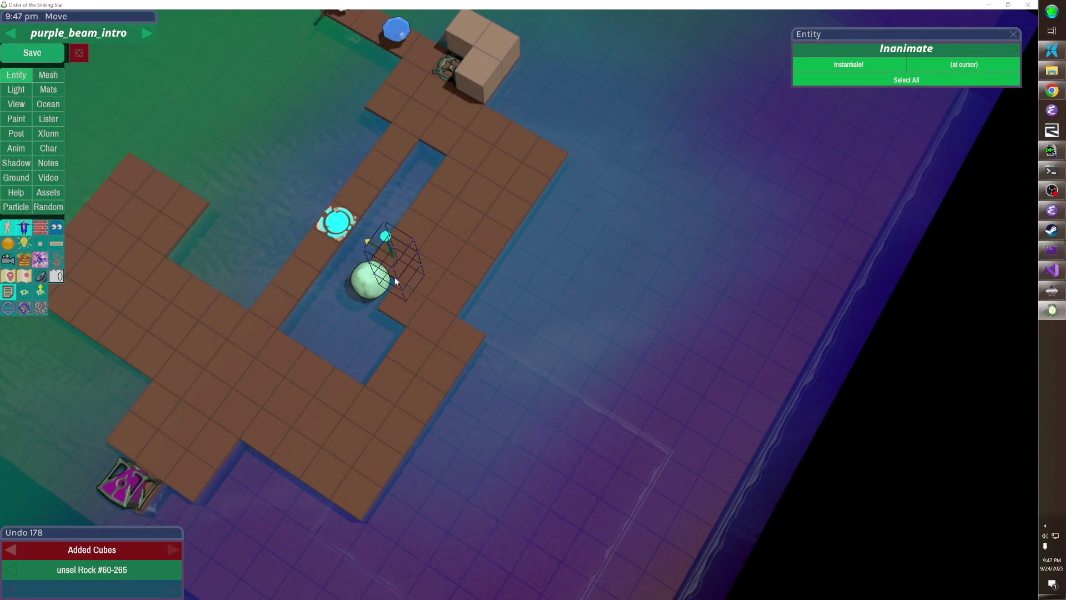
pyautogui.click(468, 341)
pyautogui.moveTo(408, 342); pyautogui.dragTo(591, 279)
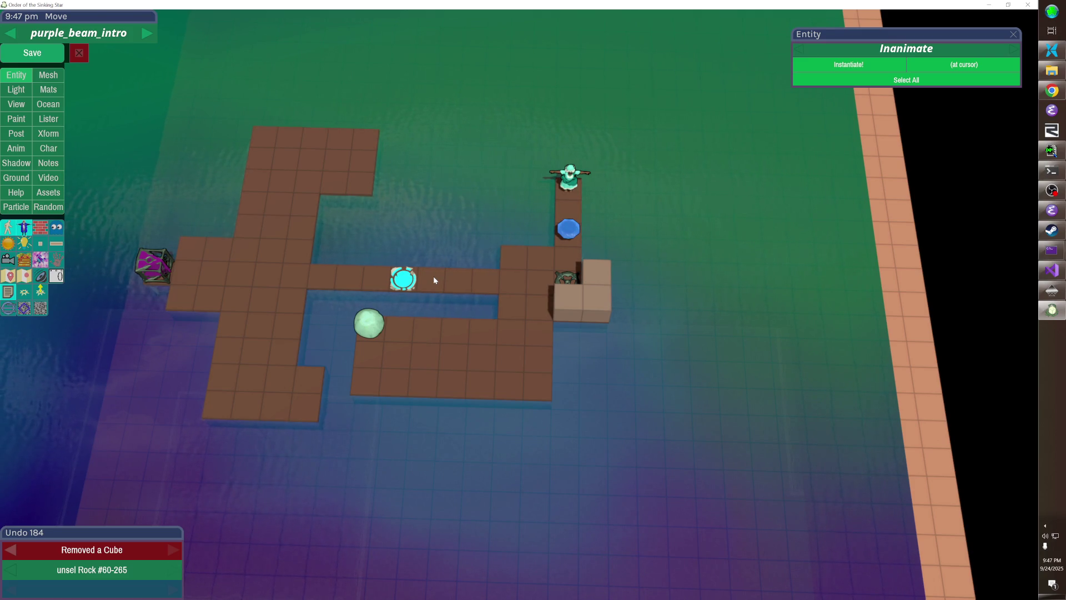
# - Move the rock up and one step left onto the upper platform
pyautogui.click(364, 323)
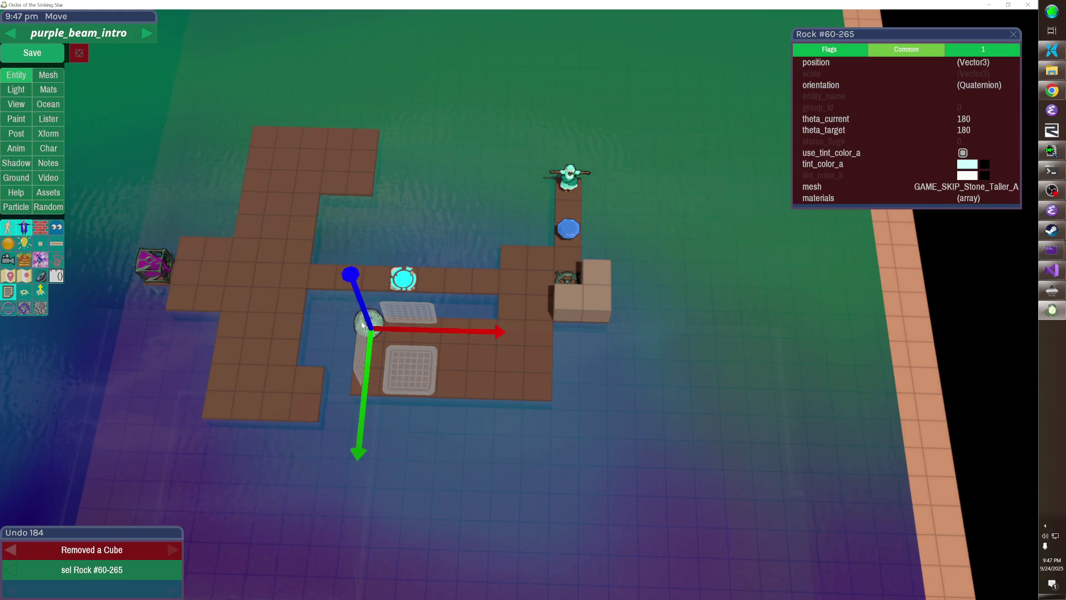
pyautogui.click(362, 325)
pyautogui.click(362, 325)
pyautogui.press('Up')
pyautogui.press('Up')
pyautogui.press('Up')
pyautogui.press('Left')
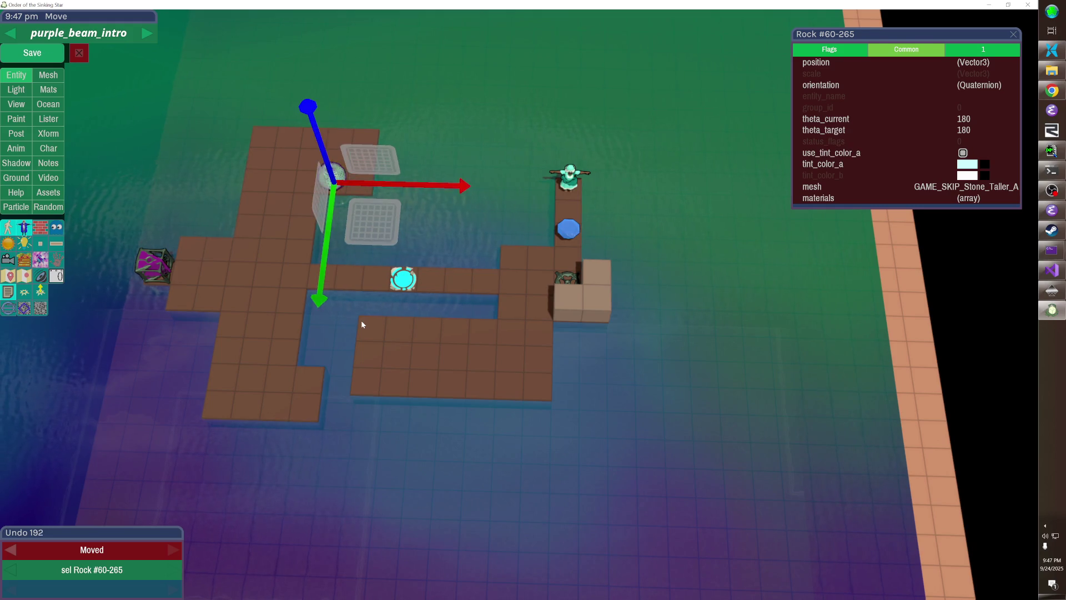
pyautogui.click(363, 320)
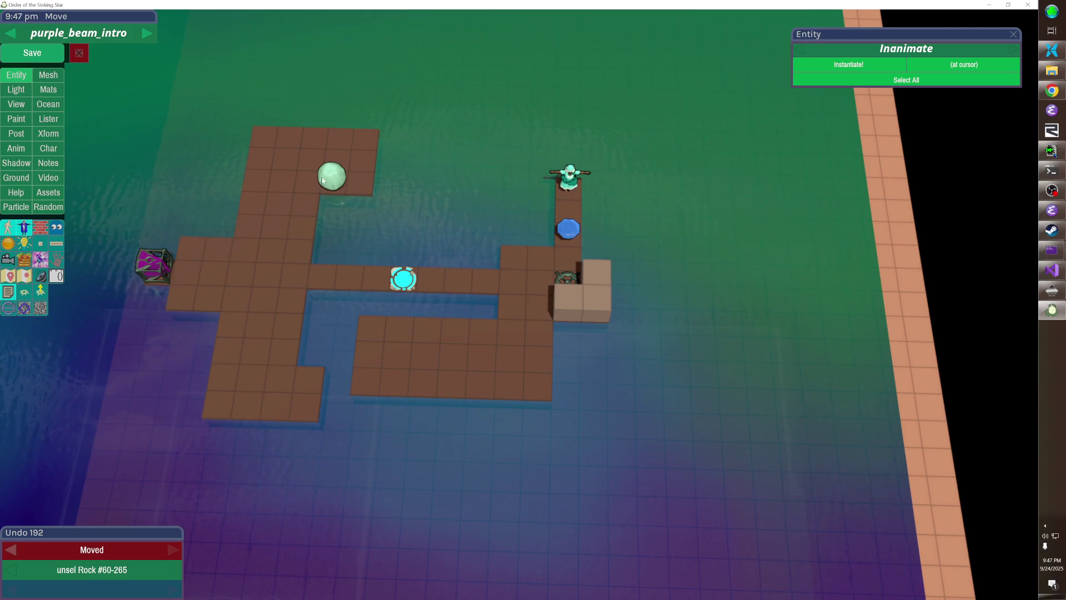
pyautogui.click(349, 285)
# - Link the left area to the centre with three tiles and trim the lower block's left column
pyautogui.rightClick(348, 277)
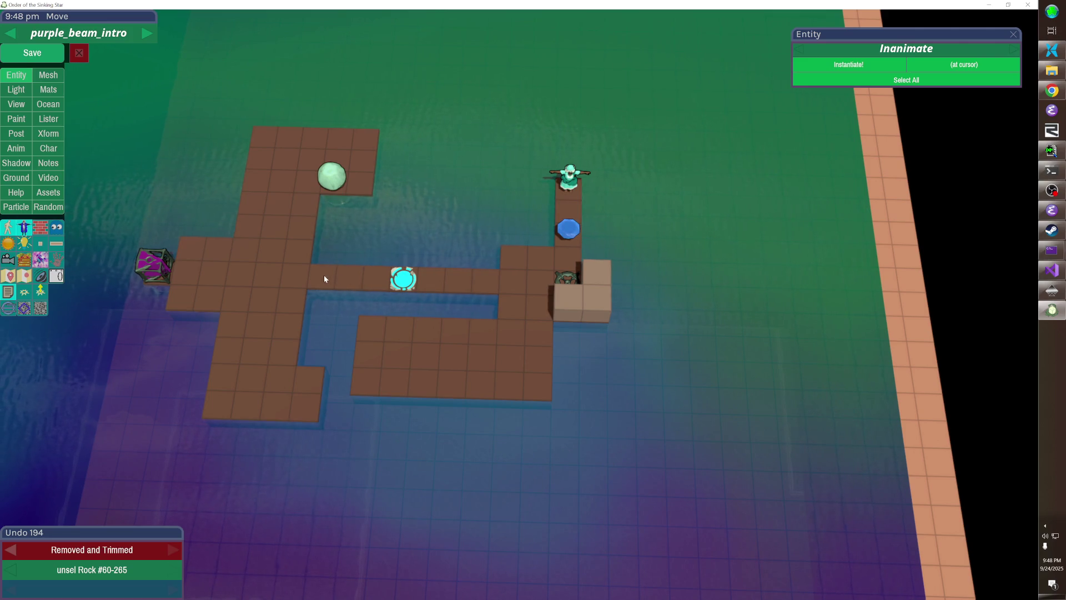
pyautogui.rightClick(349, 285)
pyautogui.moveTo(327, 290); pyautogui.dragTo(376, 300)
pyautogui.rightClick(372, 331)
pyautogui.rightClick(372, 358)
pyautogui.rightClick(371, 388)
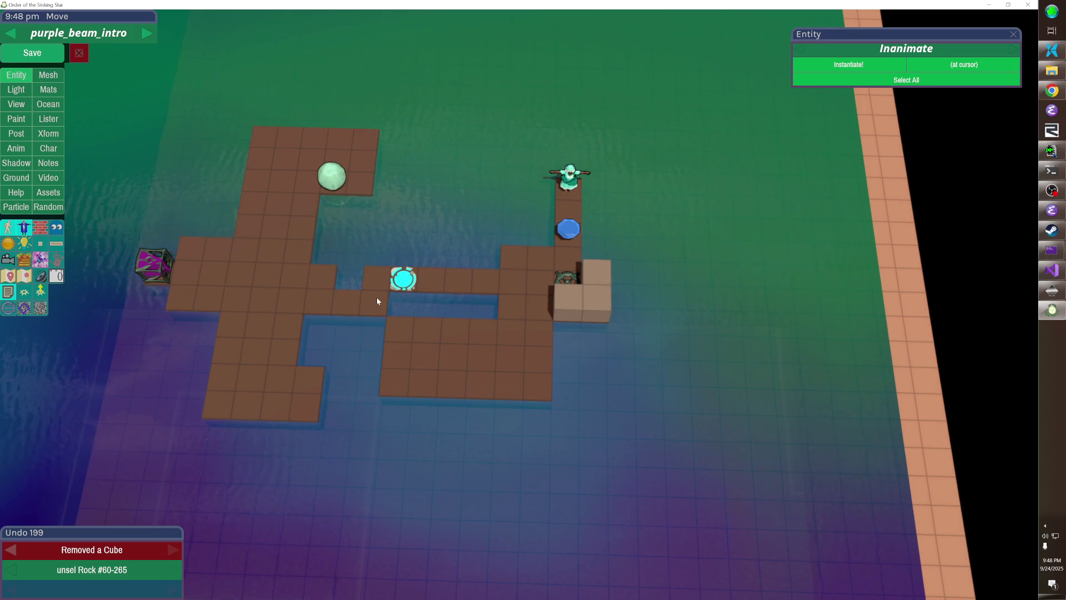
# - Delete several stray floor cubes scattered around the maze
pyautogui.click(313, 253)
pyautogui.press('Delete')
pyautogui.click(306, 379)
pyautogui.click(304, 408)
pyautogui.click(282, 380)
pyautogui.click(400, 334)
pyautogui.click(397, 350)
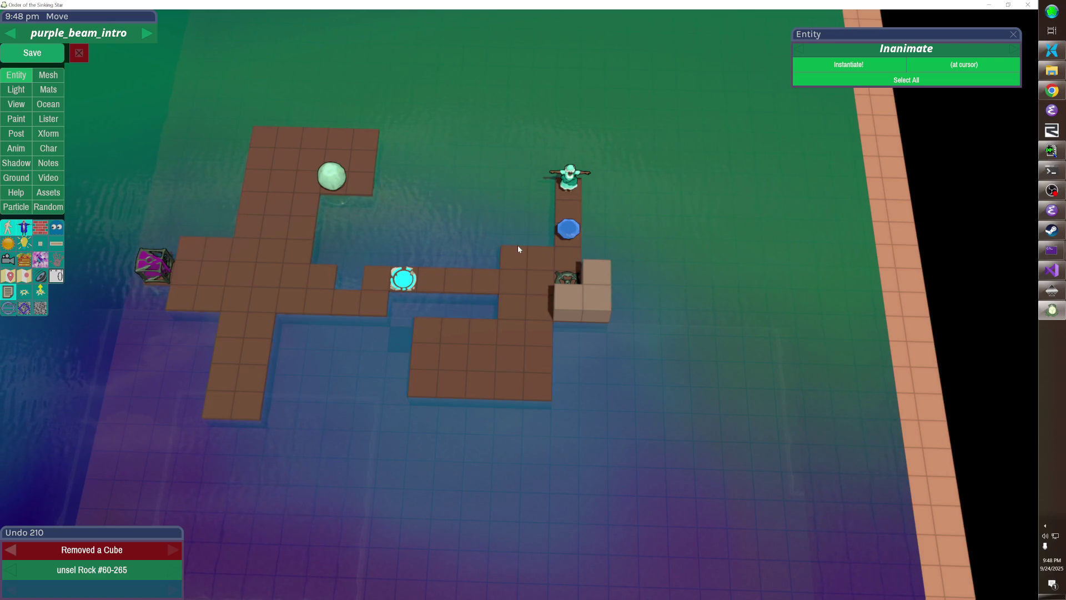
# - Add a 3x3 floor block near the character and move the rock onto it
pyautogui.press('Escape')
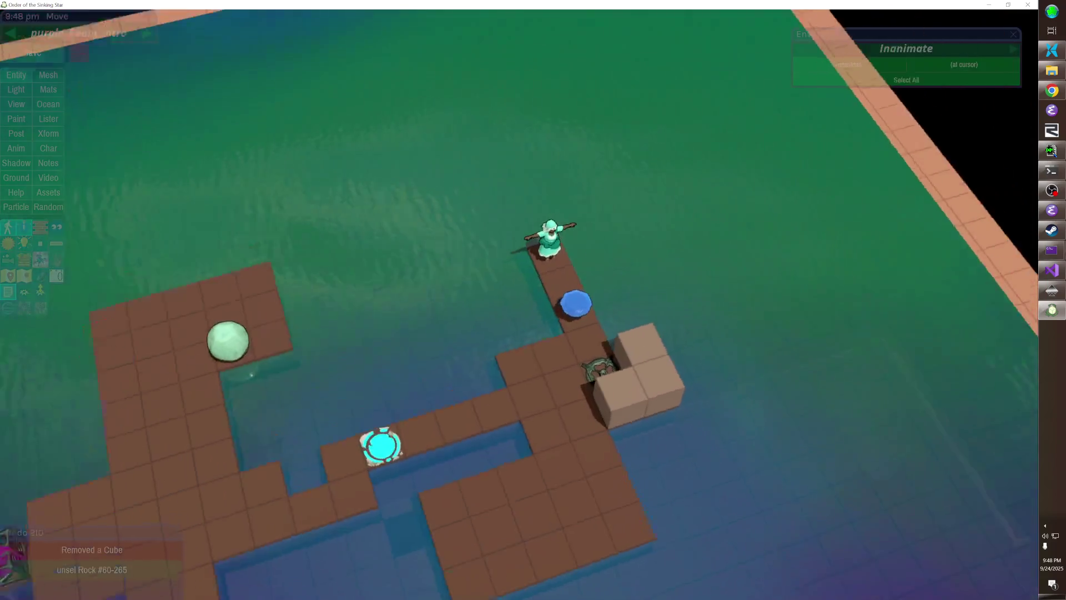
pyautogui.press('Escape')
pyautogui.moveTo(435, 318); pyautogui.dragTo(440, 373)
pyautogui.click(496, 549)
pyautogui.moveTo(545, 591); pyautogui.dragTo(538, 369)
pyautogui.press('Escape')
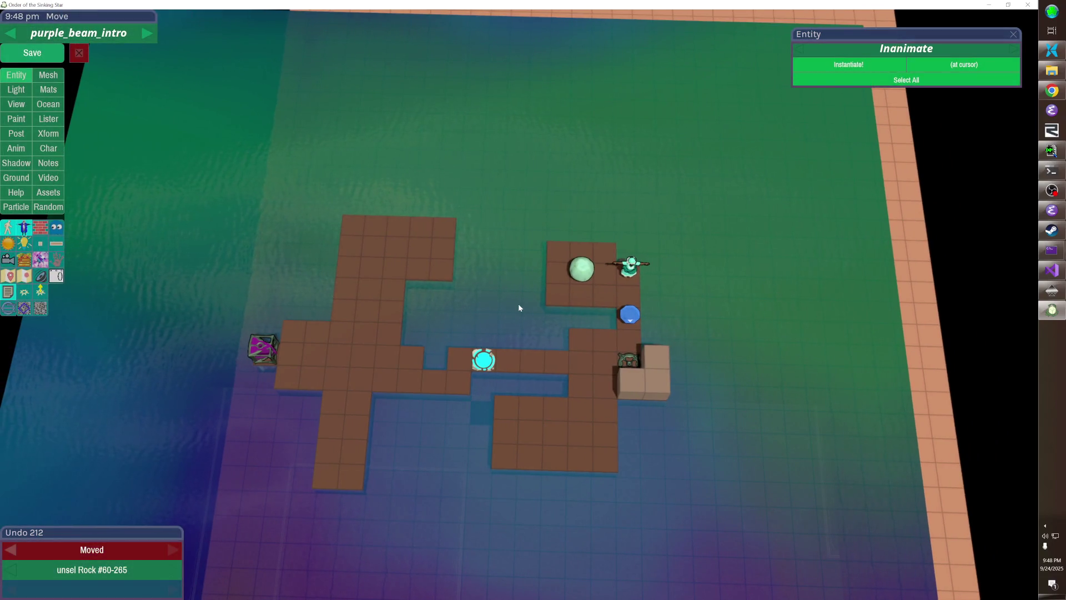
# - Remove the 2x2 floor block and neighbouring cubes on the lower-left
pyautogui.click(353, 428)
pyautogui.click(341, 406)
pyautogui.moveTo(341, 436); pyautogui.dragTo(349, 472)
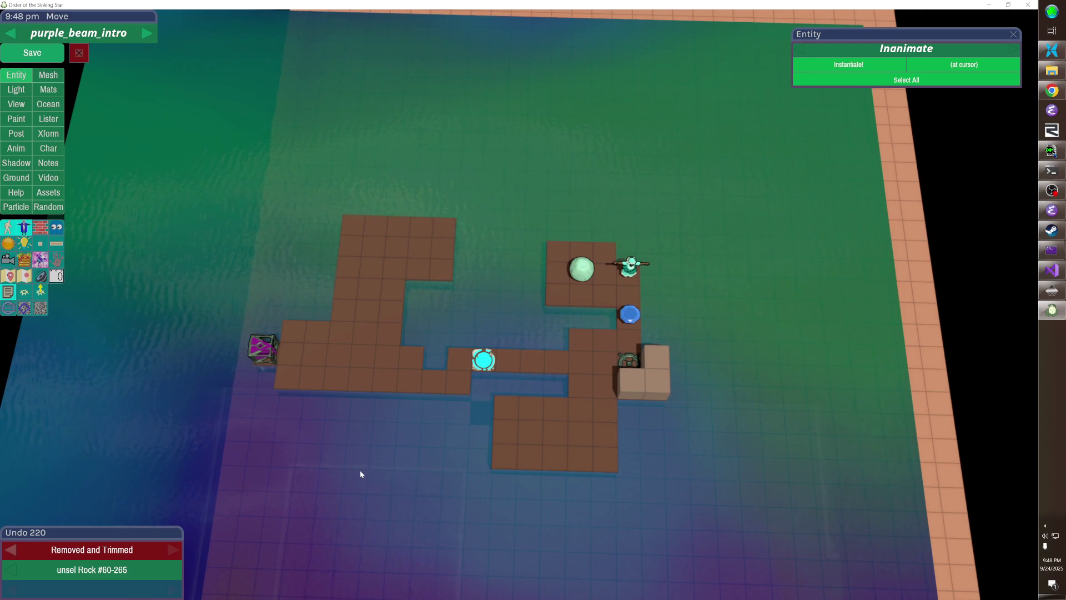
pyautogui.click(577, 275)
pyautogui.click(578, 276)
# - Clear the remaining top and bottom-row cubes of the lower block
pyautogui.click(542, 420)
pyautogui.click(556, 420)
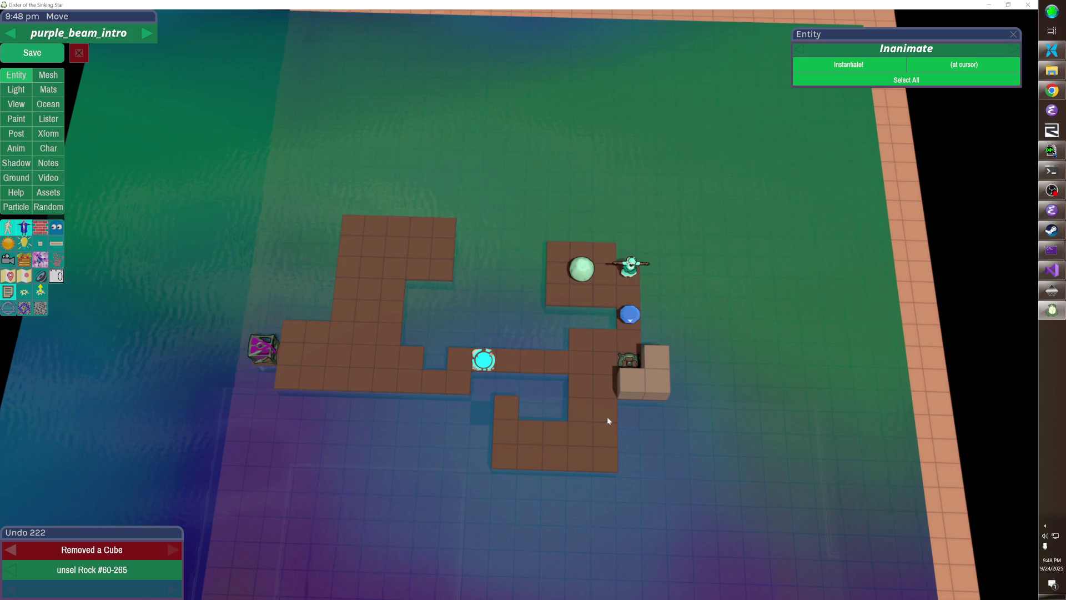
pyautogui.click(530, 451)
pyautogui.click(583, 449)
pyautogui.click(554, 454)
pyautogui.click(598, 463)
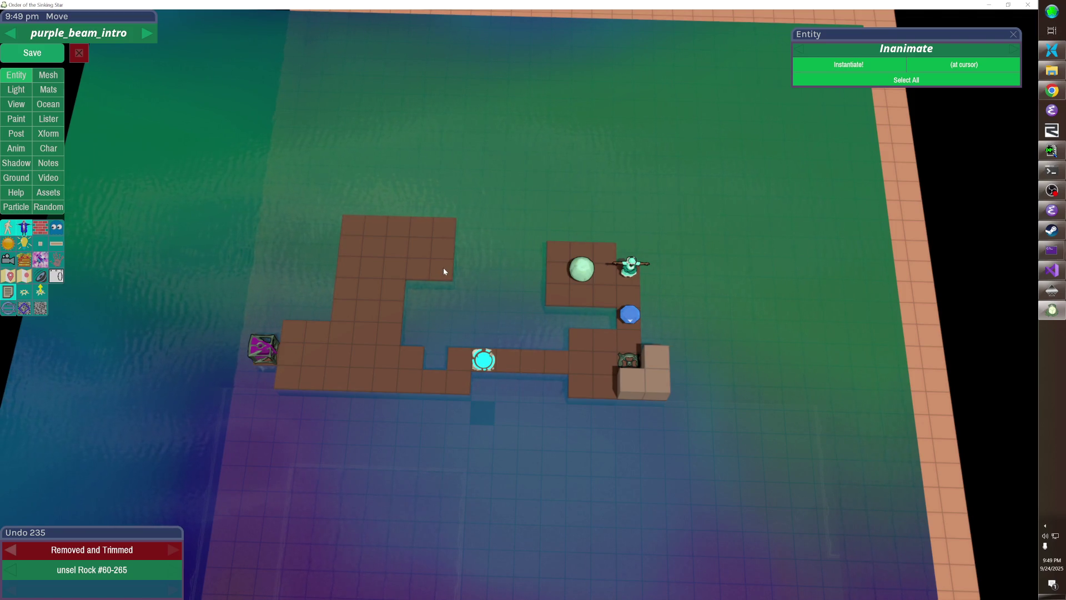
pyautogui.press('Tab')
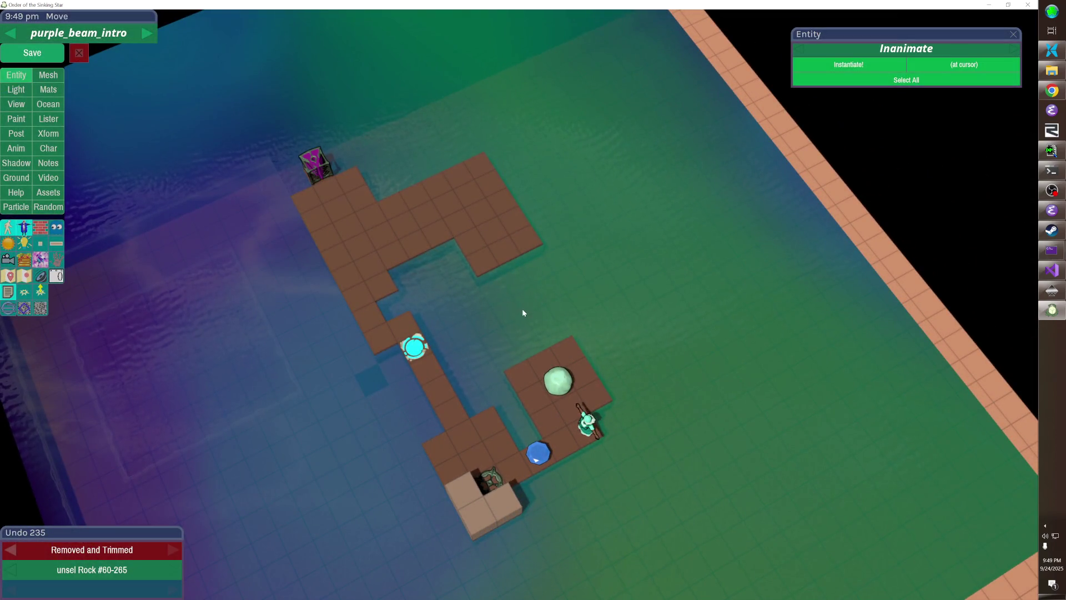
# - Remove three tiles beside the rock and drag out two new floor areas across the water
pyautogui.click(537, 364)
pyautogui.click(538, 368)
pyautogui.click(547, 359)
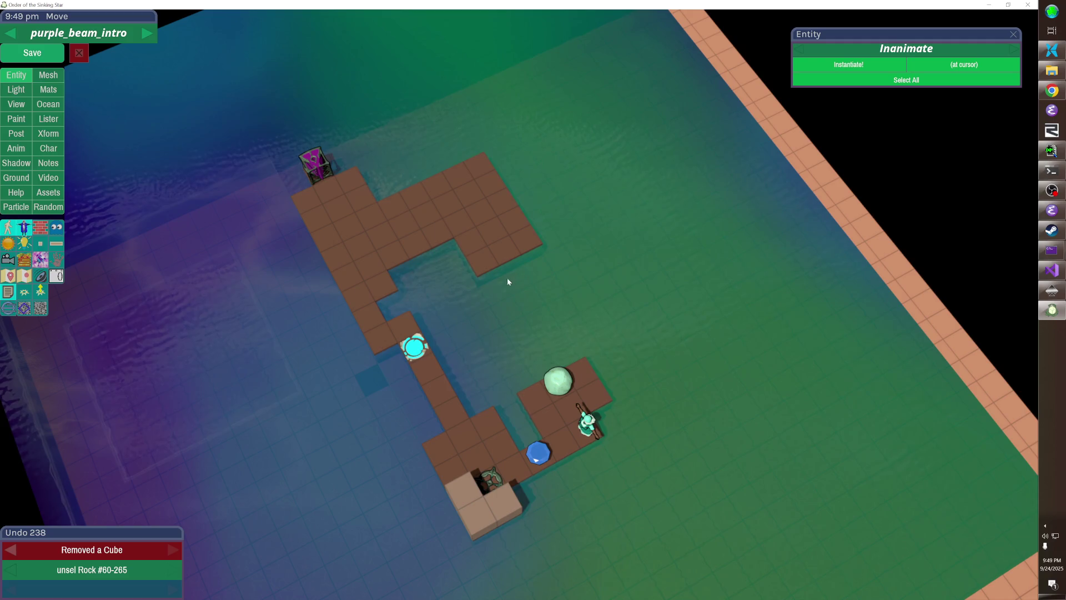
pyautogui.moveTo(489, 271); pyautogui.dragTo(583, 311)
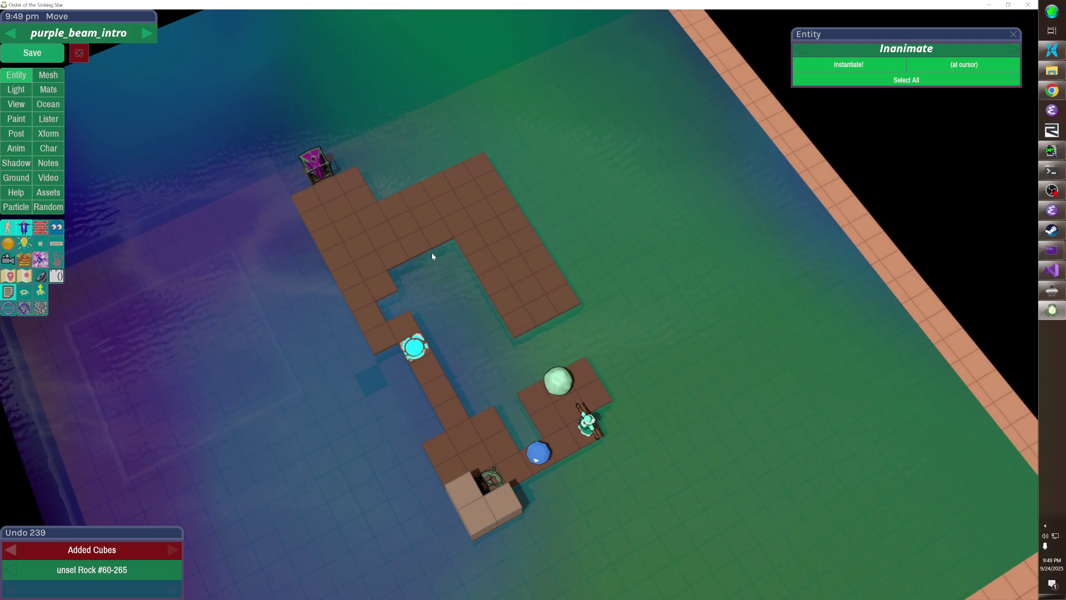
pyautogui.moveTo(428, 251); pyautogui.dragTo(484, 349)
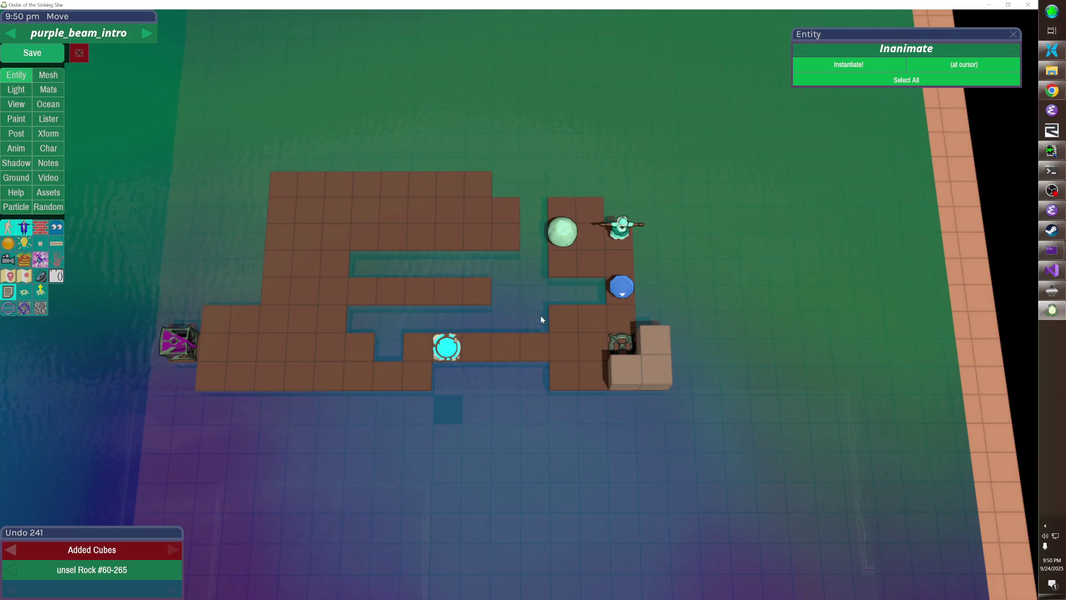
# - Remove the middle row's end tile and add a floor tile to the path
pyautogui.rightClick(479, 301)
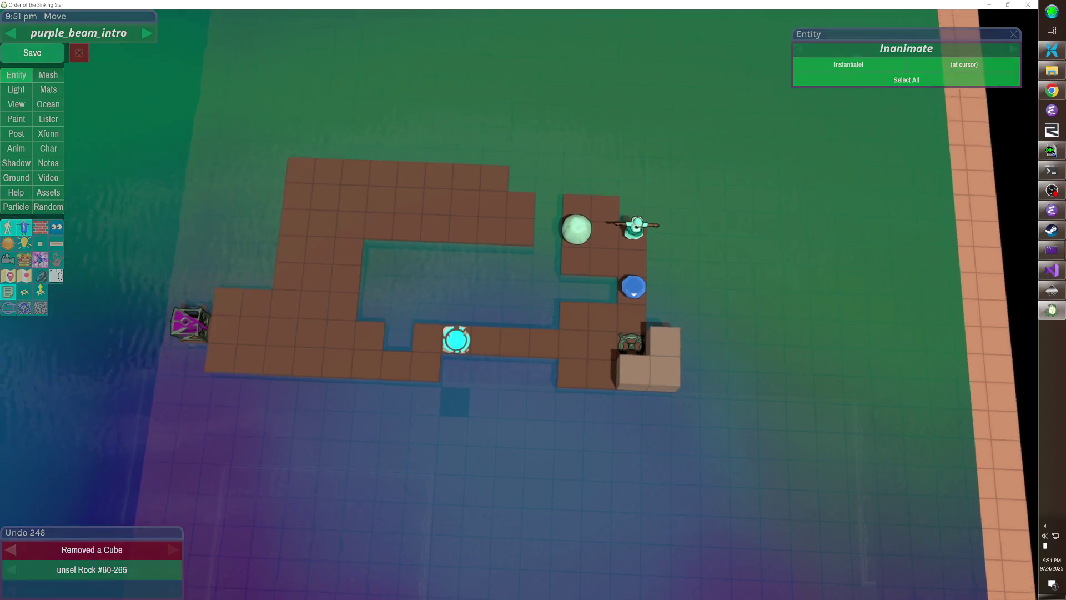
pyautogui.scroll(5, 469, 385)
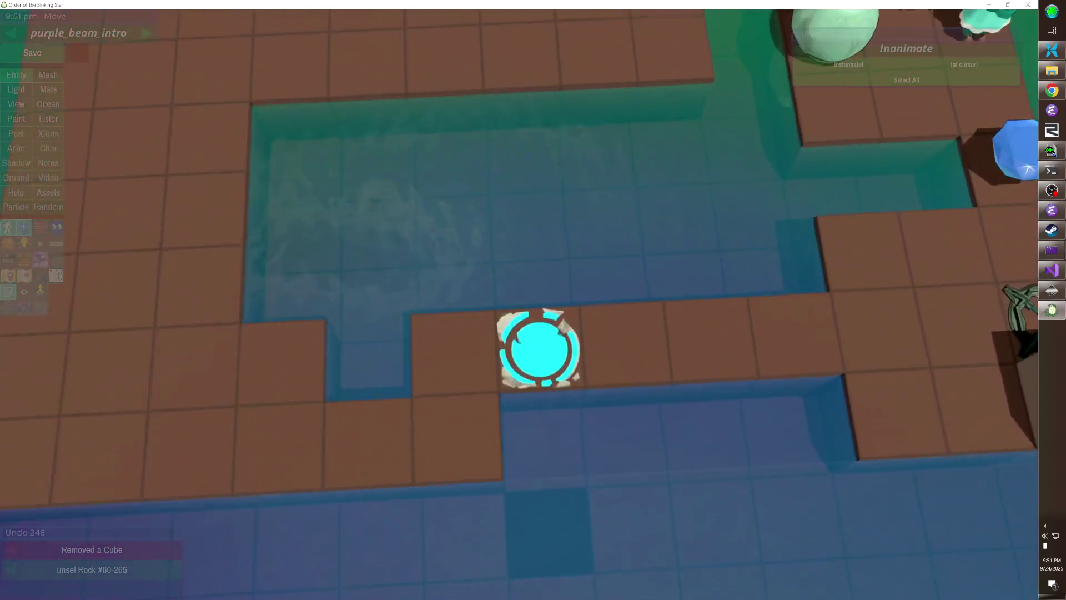
pyautogui.scroll(-5, 539, 349)
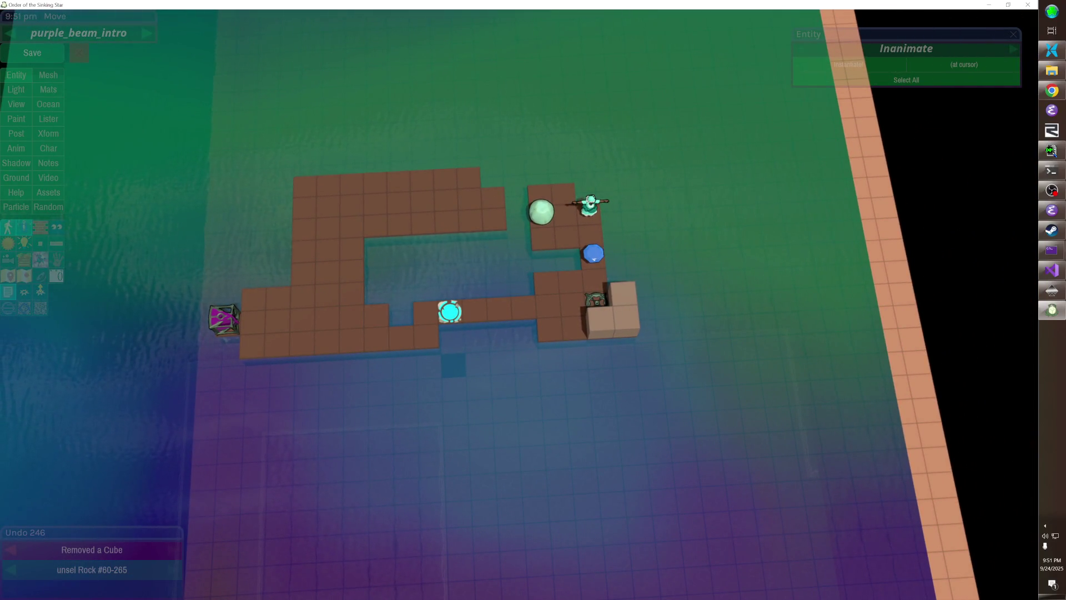
pyautogui.scroll(3, 500, 250)
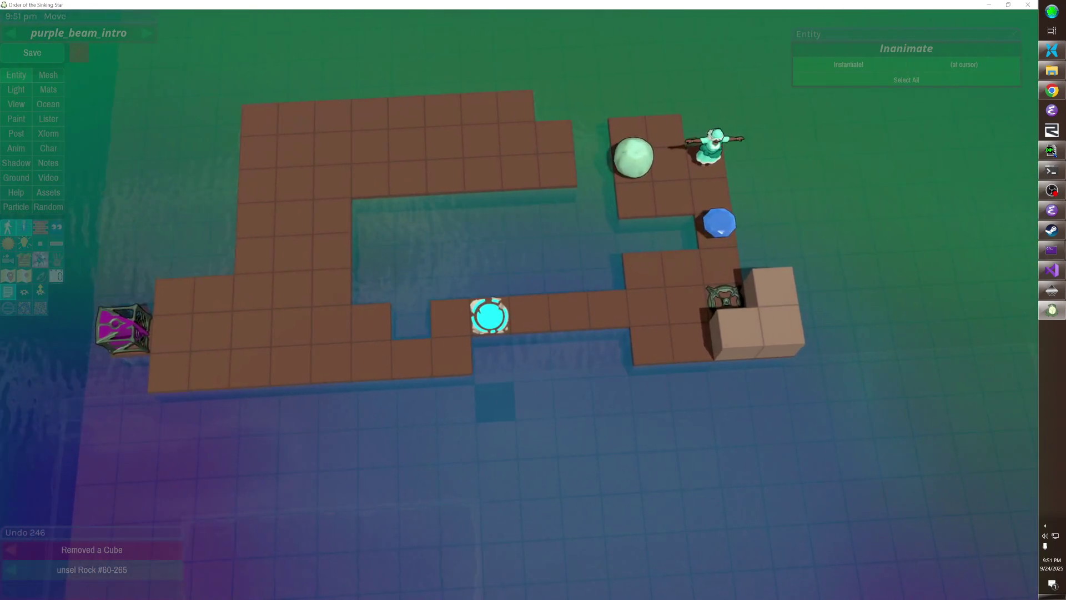
pyautogui.scroll(-3, 516, 300)
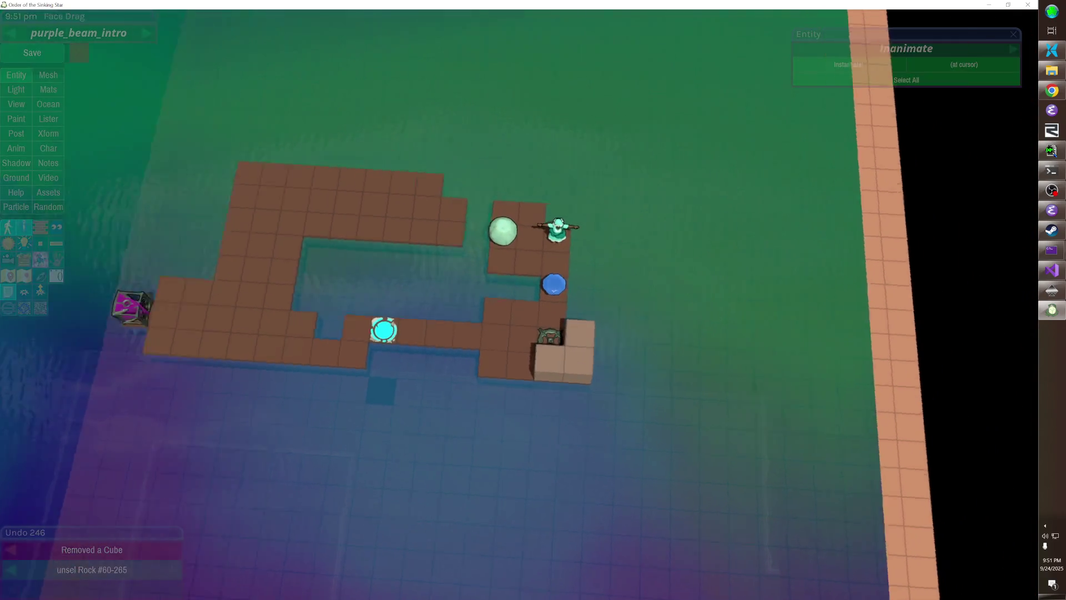
pyautogui.moveTo(543, 248); pyautogui.dragTo(545, 245)
pyautogui.click(545, 244)
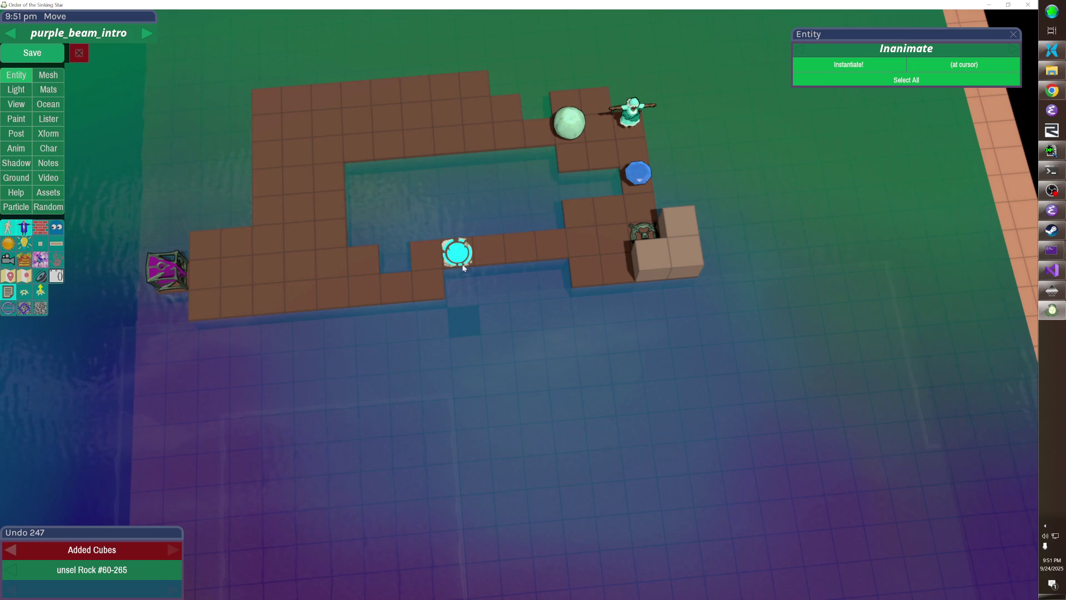
# - Remove the tile left of the cyan door, add a two-tile column, and delete the dangling bottom column
pyautogui.click(425, 255)
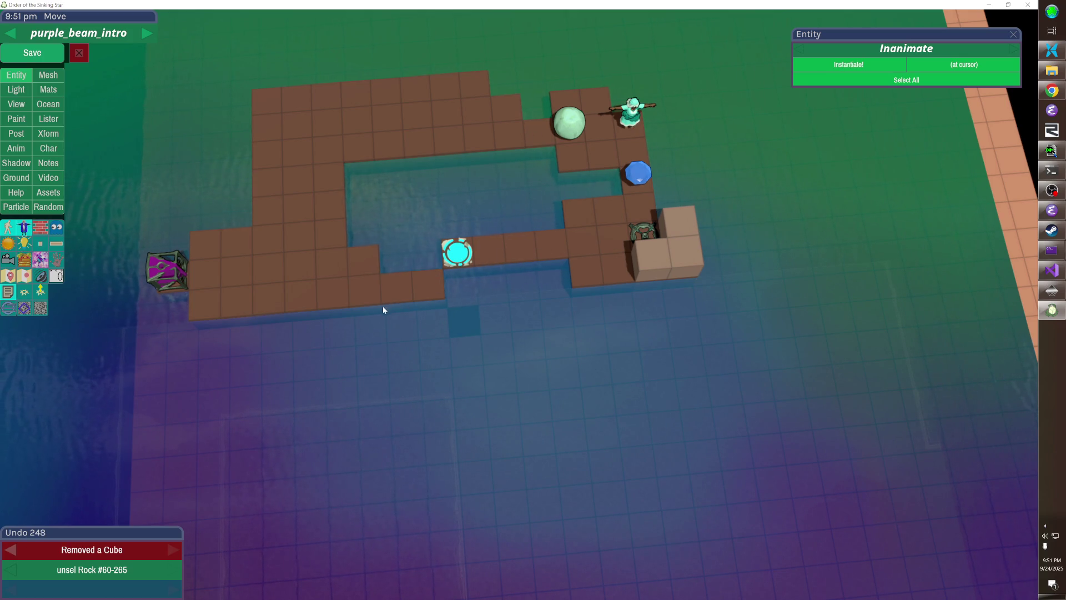
pyautogui.moveTo(336, 308)
pyautogui.mouseDown()
pyautogui.moveTo(387, 313)
pyautogui.moveTo(381, 401)
pyautogui.mouseUp()
pyautogui.click(387, 309)
pyautogui.click(381, 401)
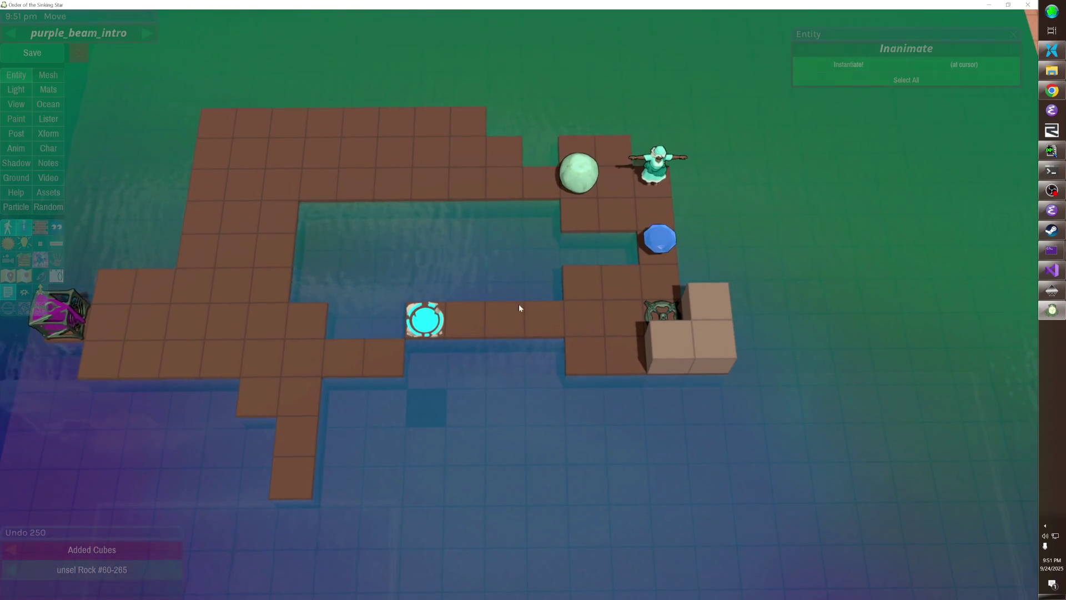
pyautogui.moveTo(304, 443); pyautogui.dragTo(388, 367)
pyautogui.click(424, 331)
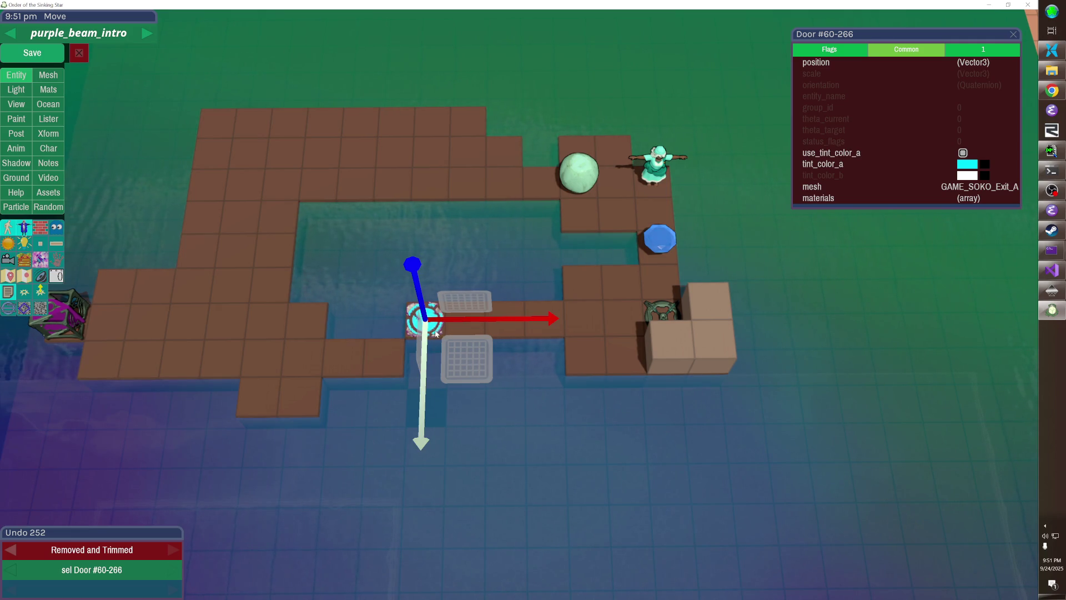
# - Remove the tiles of the inner floor column
pyautogui.click(300, 284)
pyautogui.click(278, 283)
pyautogui.click(267, 252)
pyautogui.click(261, 322)
pyautogui.click(244, 255)
# - Remove all tiles of the bottom floor strip
pyautogui.click(233, 289)
pyautogui.click(234, 322)
pyautogui.click(222, 361)
pyautogui.click(265, 358)
pyautogui.click(302, 358)
pyautogui.click(261, 396)
pyautogui.click(300, 395)
pyautogui.click(386, 358)
pyautogui.click(346, 358)
# - Shift the cyan door one tile right, add one tile and remove the middle strip's leftmost tile
pyautogui.moveTo(424, 321); pyautogui.dragTo(465, 321)
pyautogui.click(436, 322)
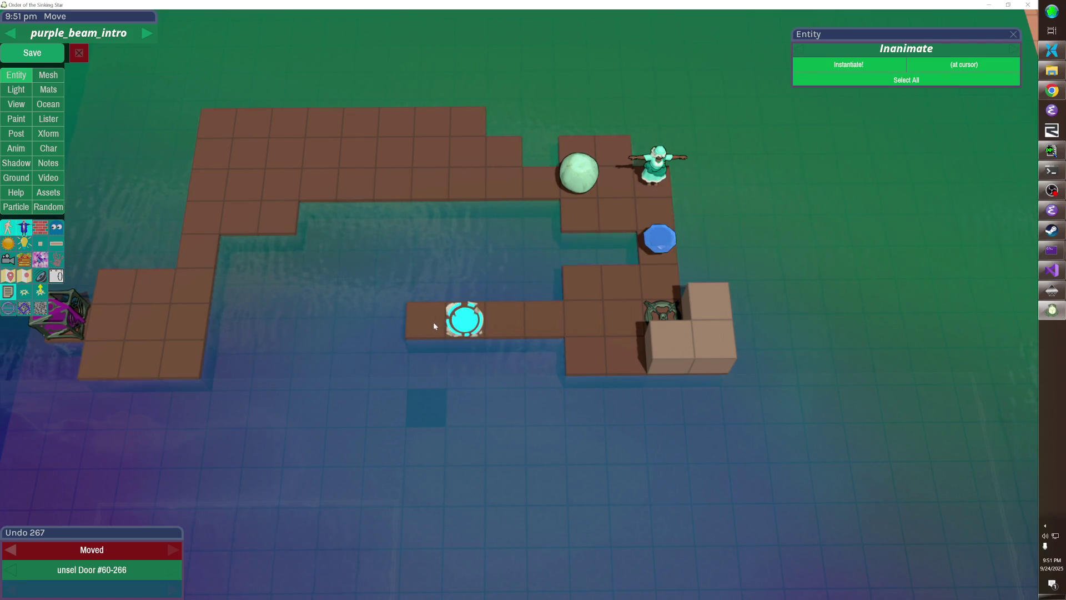
pyautogui.moveTo(400, 325)
pyautogui.mouseDown()
pyautogui.moveTo(511, 260)
pyautogui.moveTo(611, 262)
pyautogui.moveTo(592, 229)
pyautogui.mouseUp()
pyautogui.click(504, 260)
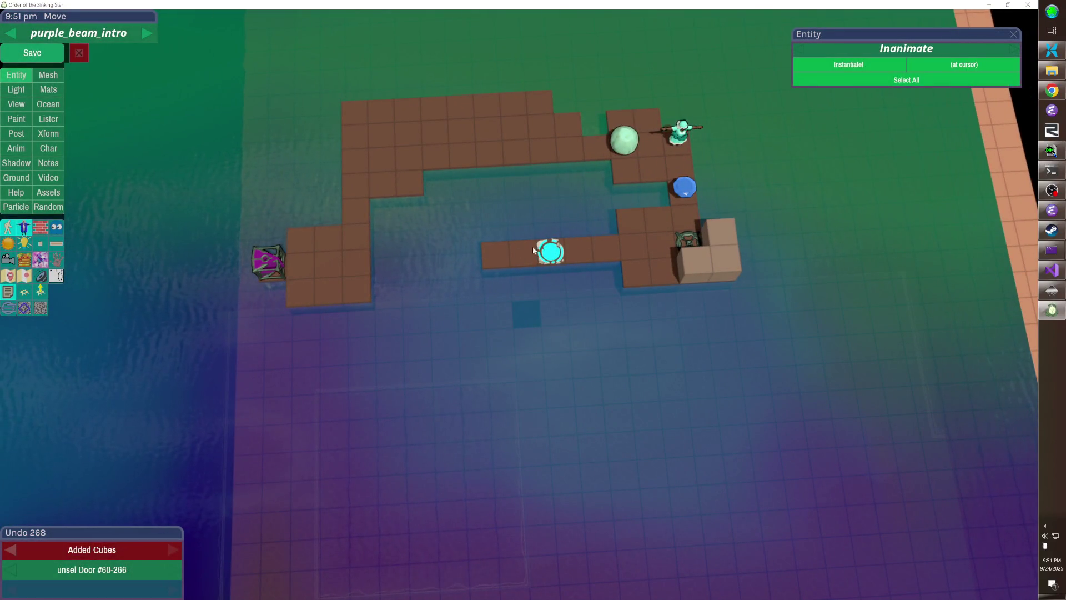
pyautogui.rightClick(534, 251)
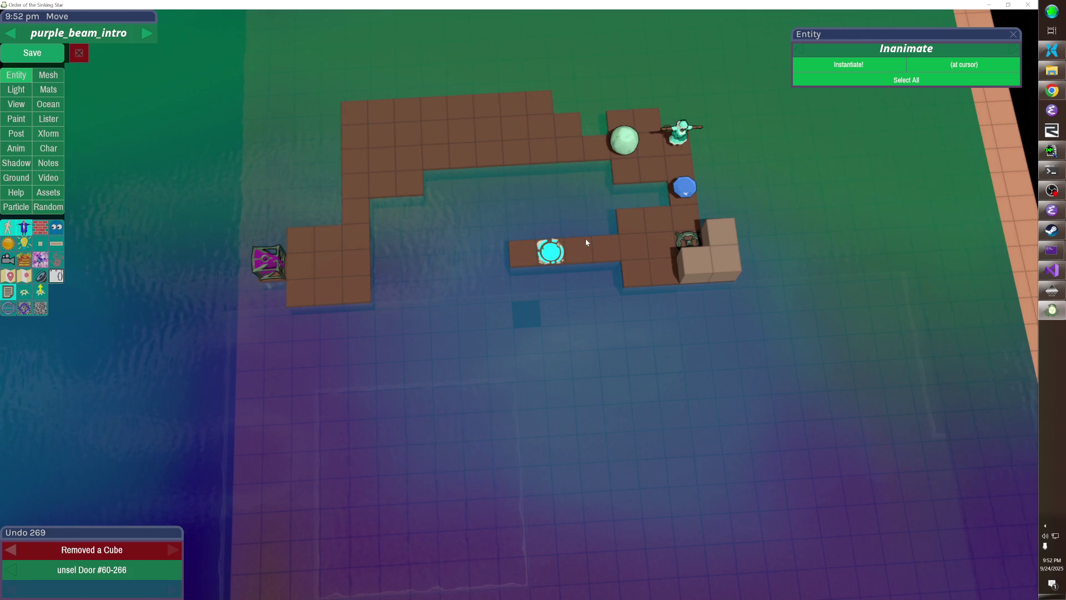
# - Remove two tiles above the door and shift the upper floor block further up
pyautogui.click(567, 128)
pyautogui.click(541, 123)
pyautogui.click(564, 167)
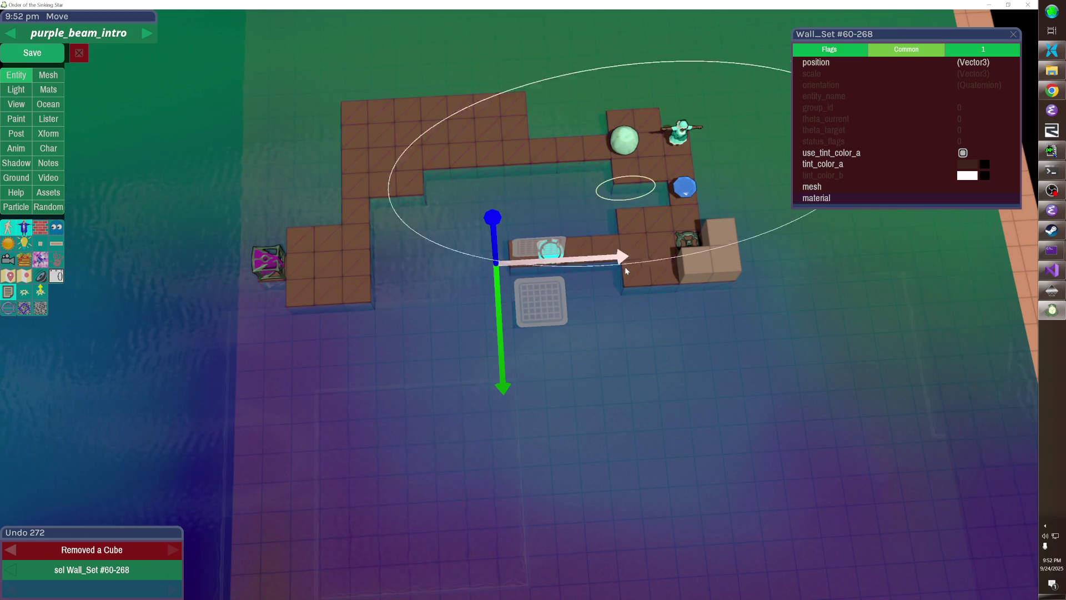
pyautogui.click(638, 161)
pyautogui.press('Up')
pyautogui.press('Up')
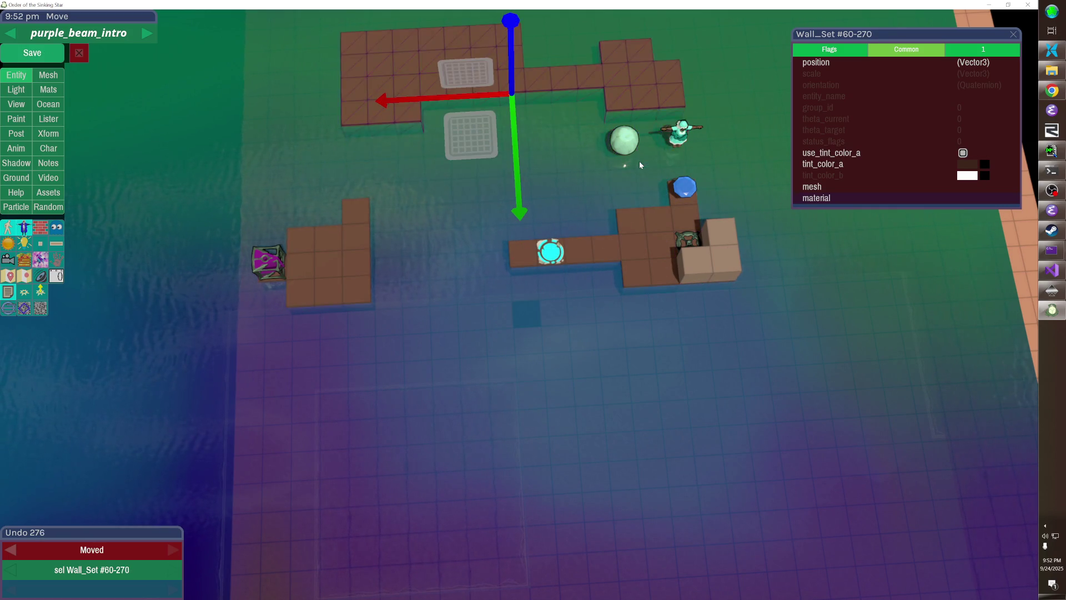
pyautogui.click(694, 130)
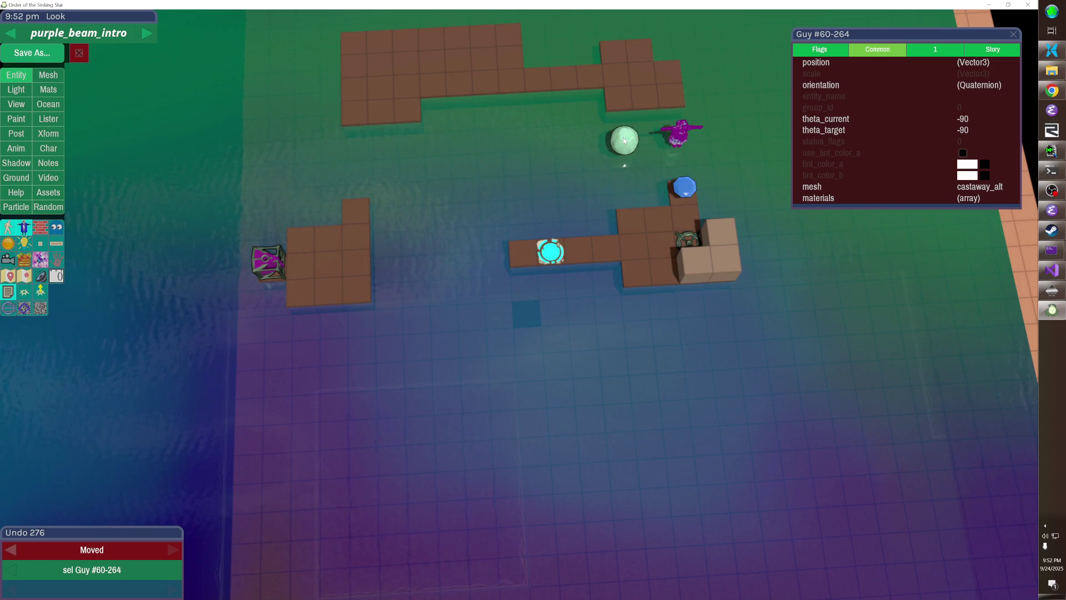
# - Raise the rock and character together and lay floor tiles bridging the two platforms
pyautogui.keyDown('shift'); pyautogui.click(623, 140); pyautogui.keyUp('shift')
pyautogui.press('Up')
pyautogui.press('Up')
pyautogui.press('Up')
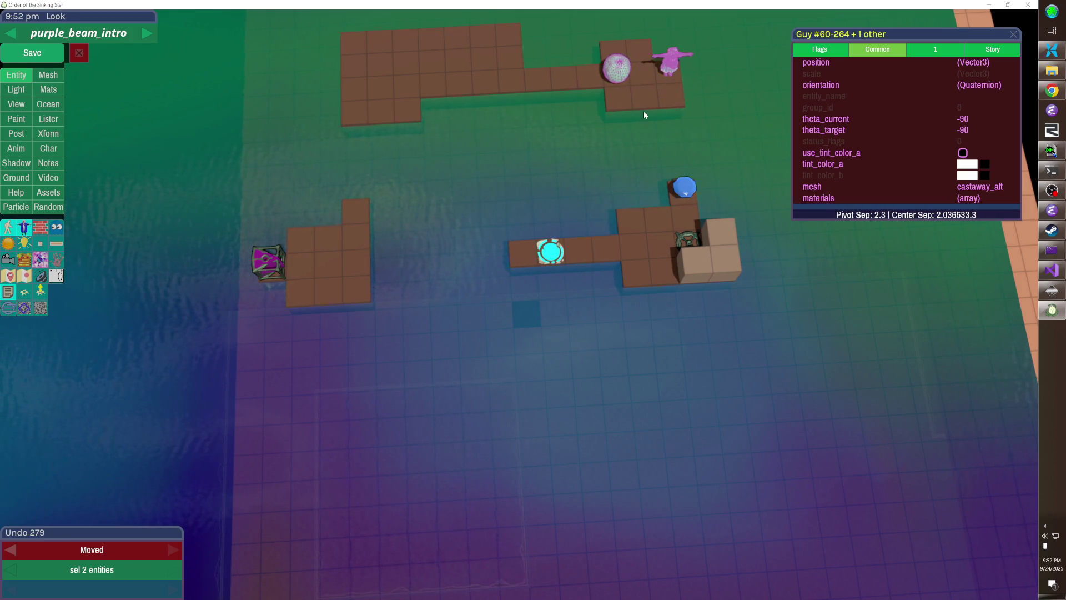
pyautogui.moveTo(678, 189); pyautogui.dragTo(679, 187)
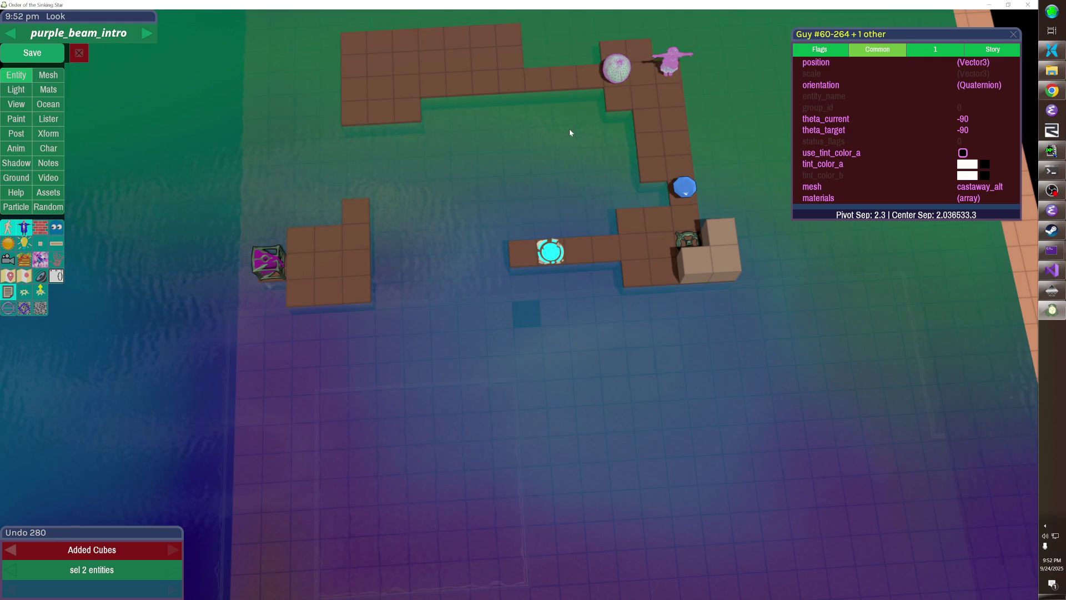
# - Add a tile column from the rock to the gem slot and a trimmed middle strip
pyautogui.moveTo(352, 128); pyautogui.dragTo(401, 203)
pyautogui.moveTo(638, 168)
pyautogui.mouseDown()
pyautogui.moveTo(437, 179)
pyautogui.moveTo(405, 163)
pyautogui.mouseUp()
pyautogui.rightClick(622, 145)
pyautogui.rightClick(603, 162)
pyautogui.rightClick(604, 169)
pyautogui.rightClick(622, 172)
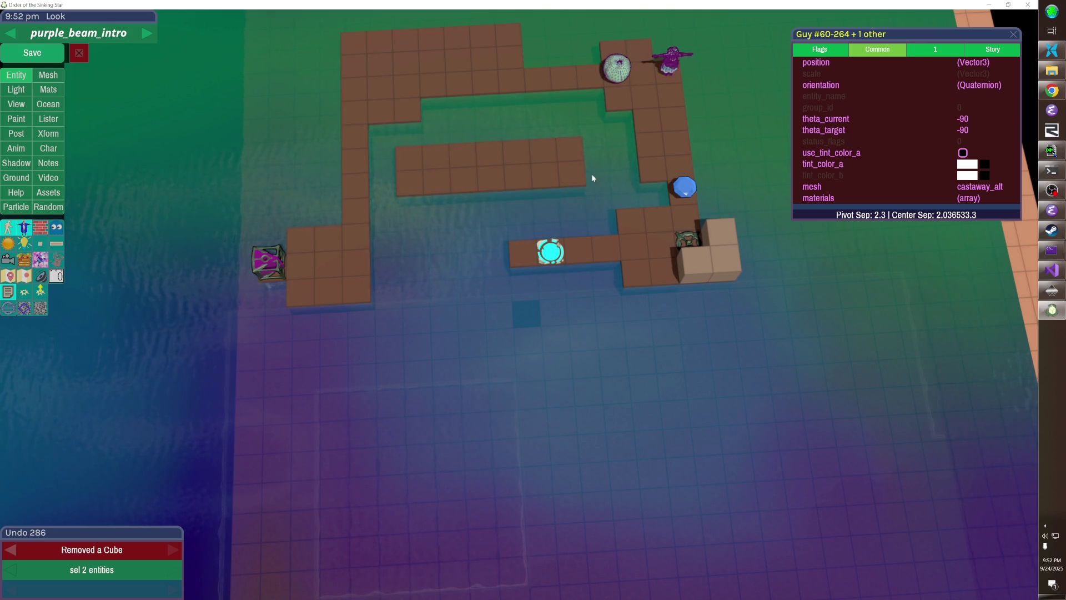
pyautogui.rightClick(408, 169)
pyautogui.rightClick(416, 178)
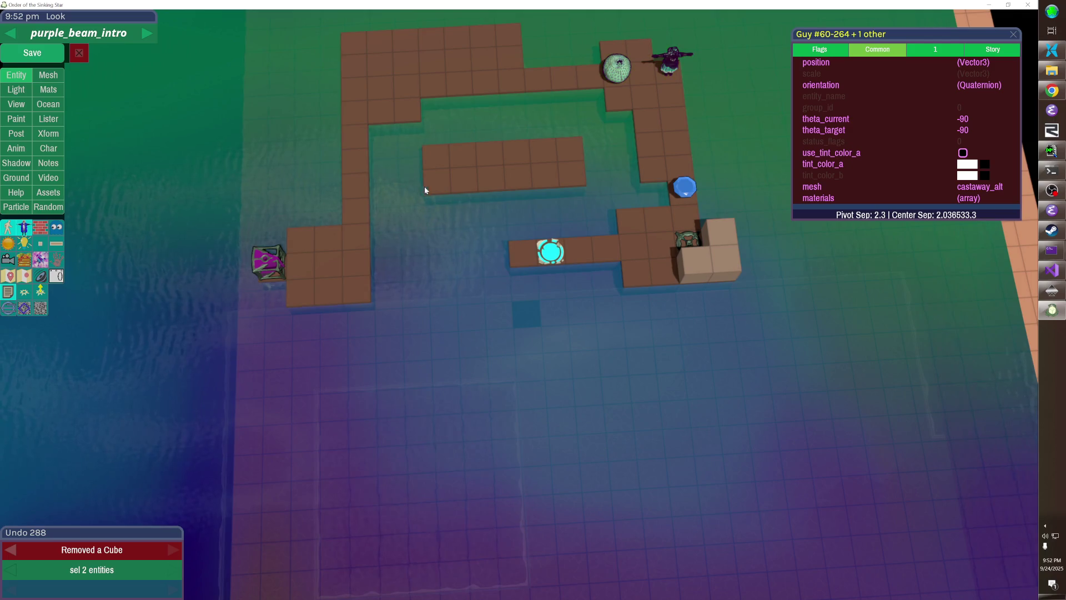
# - Preview the level in play view, enter the ca console command, then select the ocean
pyautogui.press('Escape')
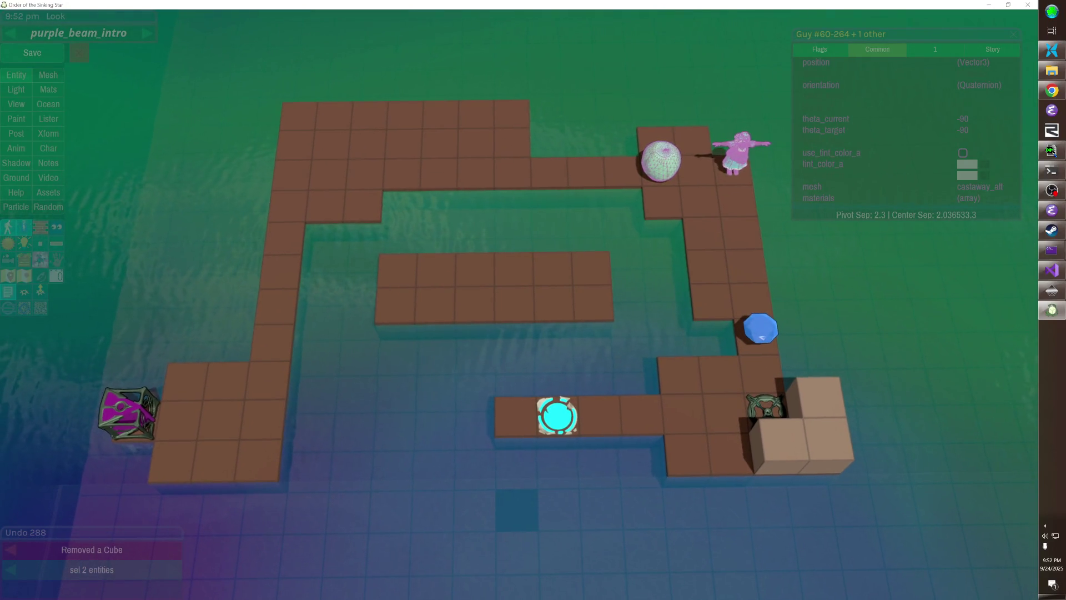
pyautogui.press('`')
pyautogui.write('ca')
pyautogui.click(518, 305)
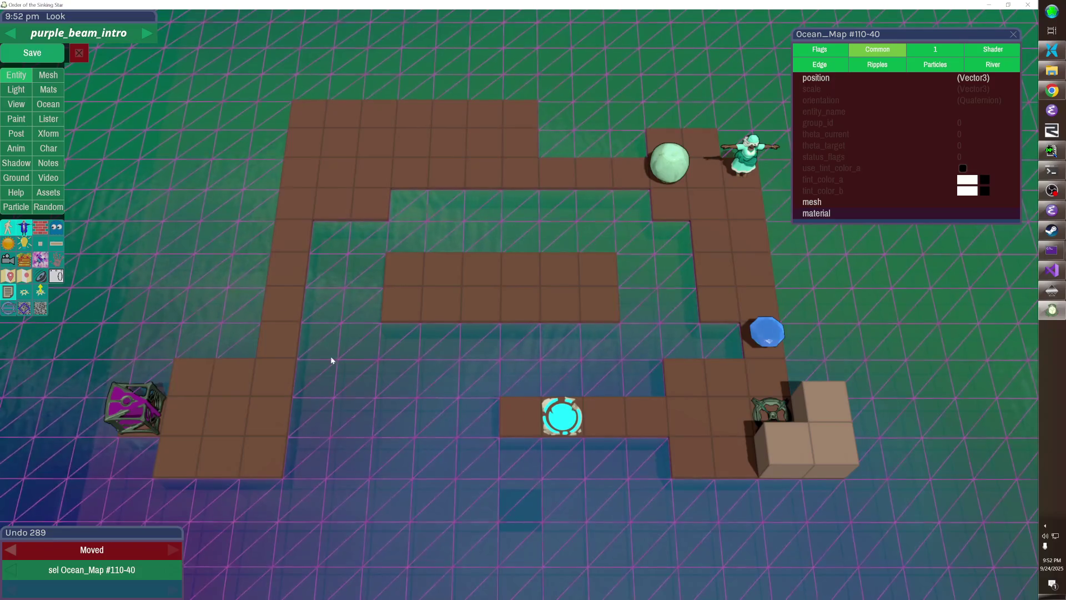
# - Save purple_beam_intro, then lay a block of floor tiles below the middle strip
pyautogui.click(199, 228)
pyautogui.click(32, 53)
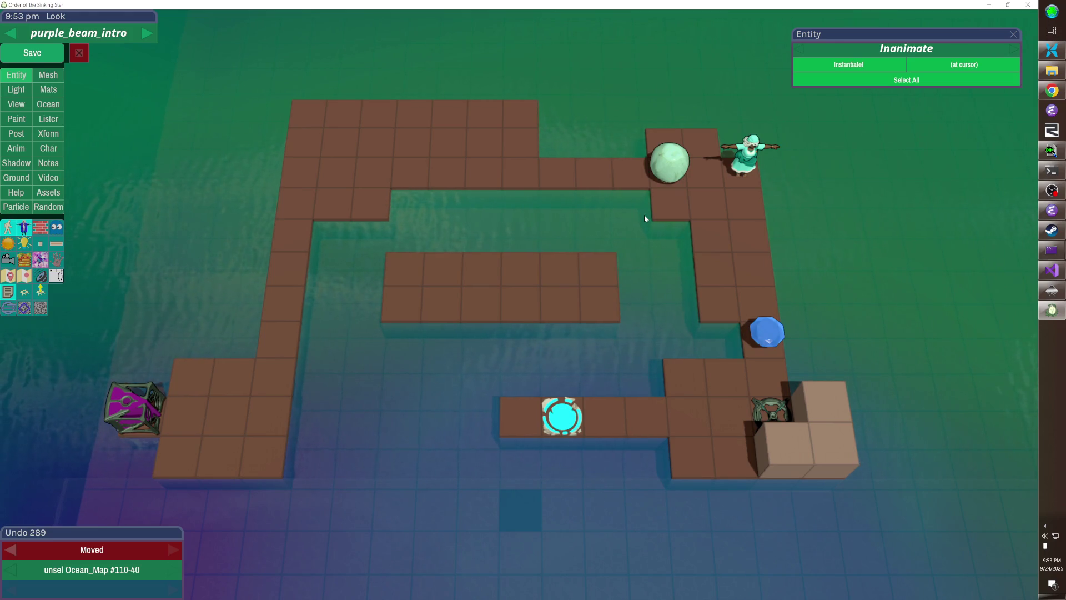
pyautogui.moveTo(453, 339)
pyautogui.mouseDown()
pyautogui.moveTo(412, 333)
pyautogui.moveTo(360, 464)
pyautogui.moveTo(341, 472)
pyautogui.mouseUp()
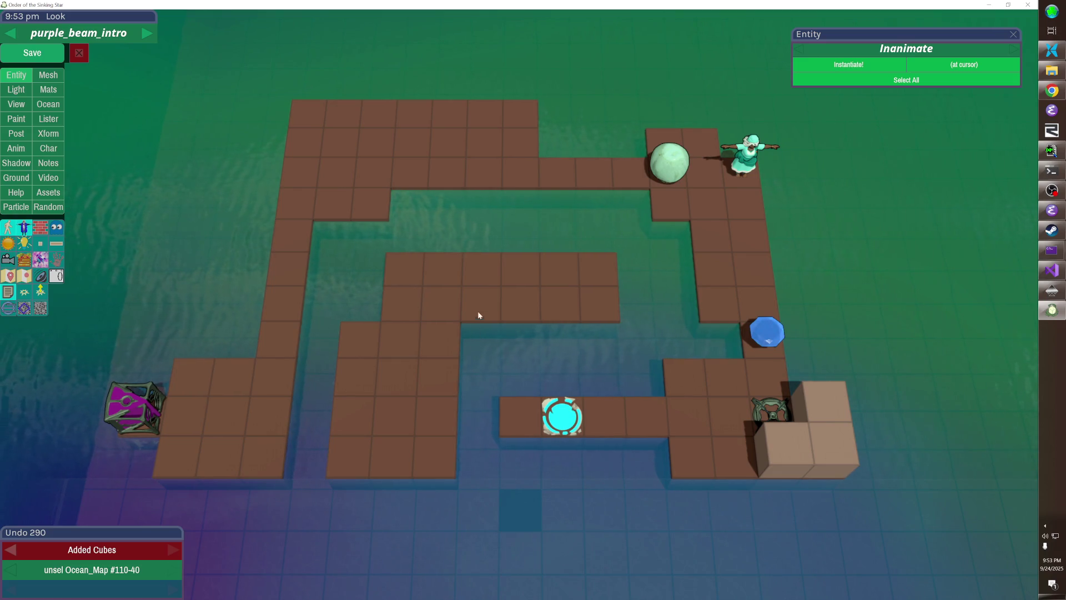
# - Add two floor tiles to the new block and remove stray tiles from its columns
pyautogui.click(480, 326)
pyautogui.click(509, 327)
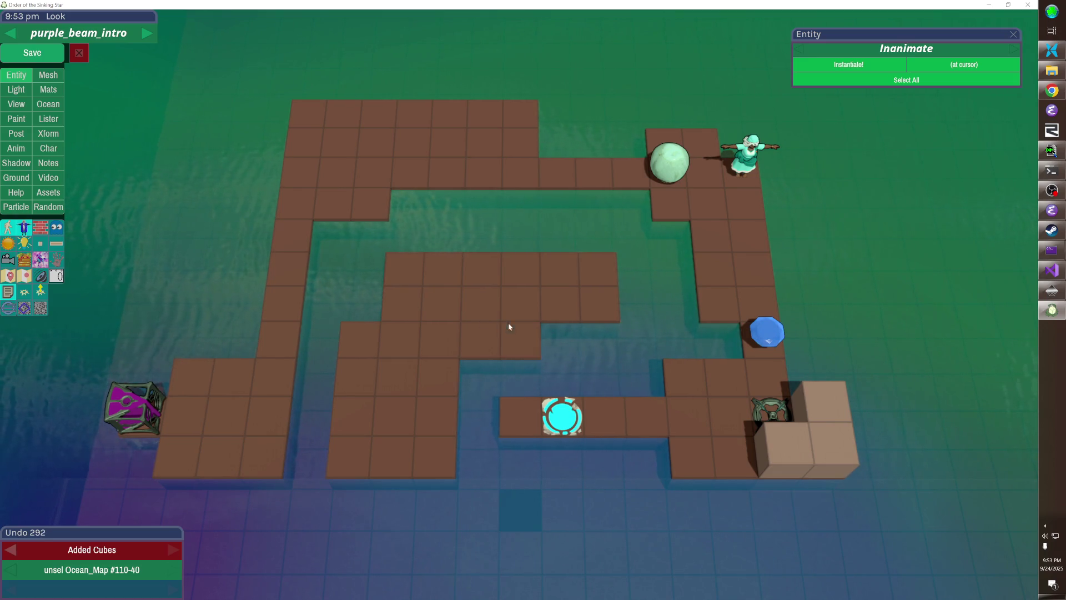
pyautogui.rightClick(491, 275)
pyautogui.rightClick(484, 304)
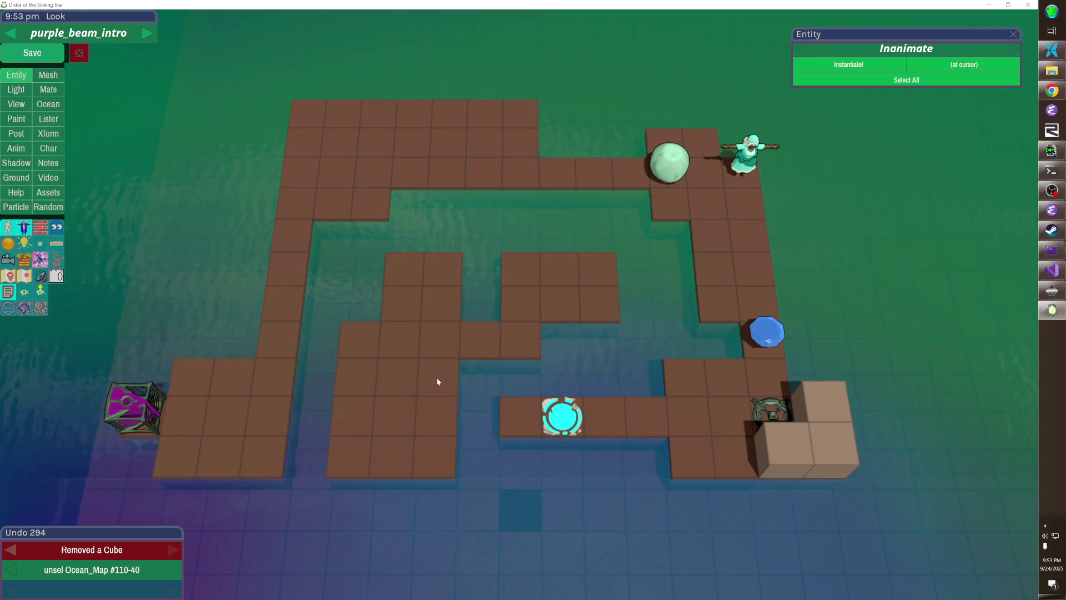
pyautogui.rightClick(264, 395)
pyautogui.rightClick(264, 395)
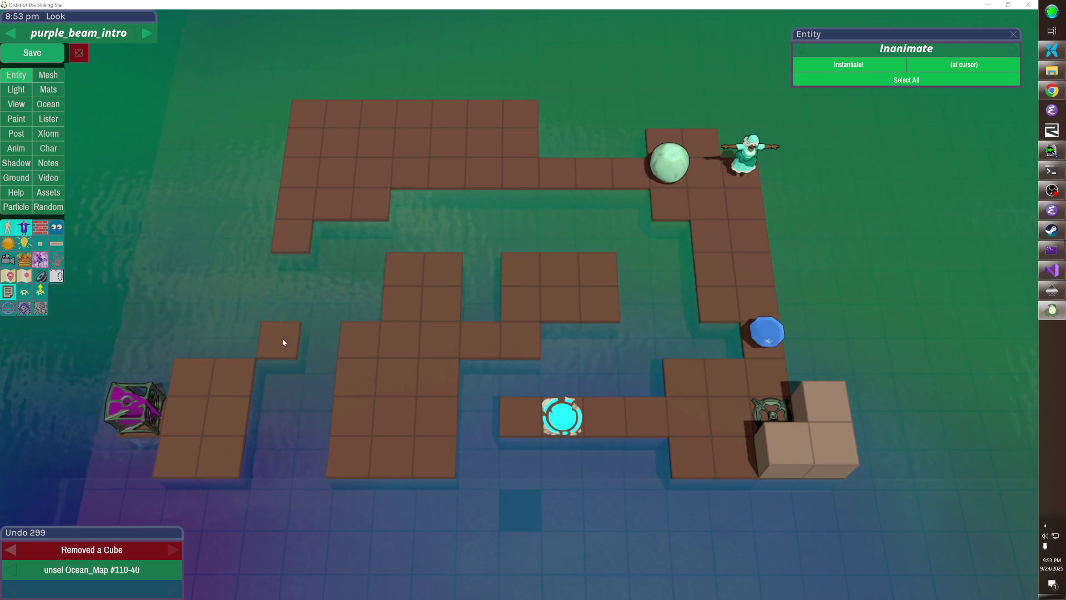
pyautogui.rightClick(282, 339)
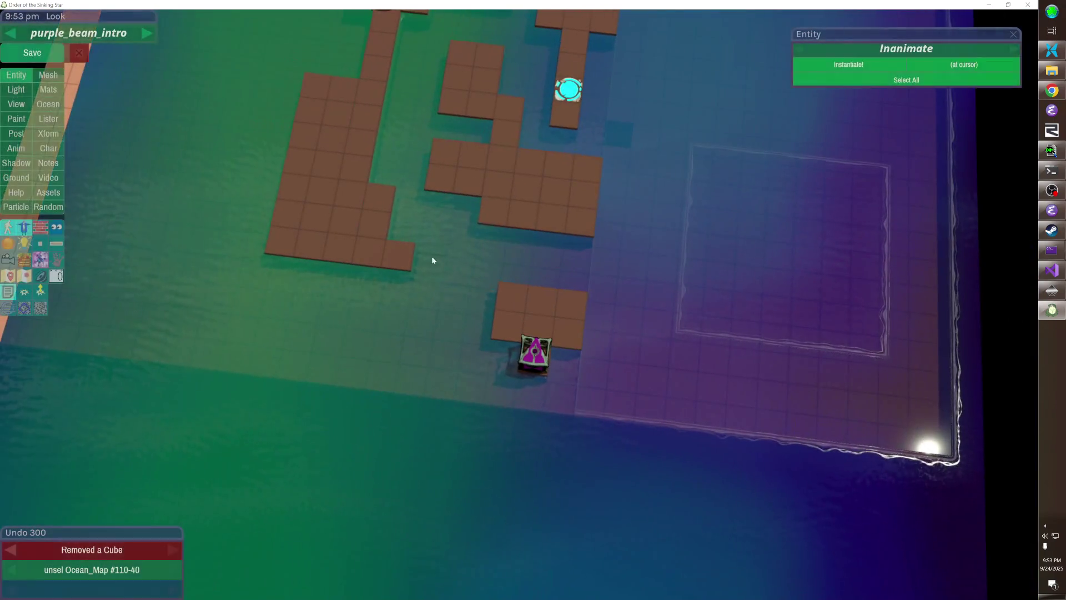
# - Stretch two new runs of floor tiles and cut two columns out of the inner maze
pyautogui.moveTo(368, 268)
pyautogui.mouseDown()
pyautogui.moveTo(369, 331)
pyautogui.moveTo(502, 337)
pyautogui.mouseUp()
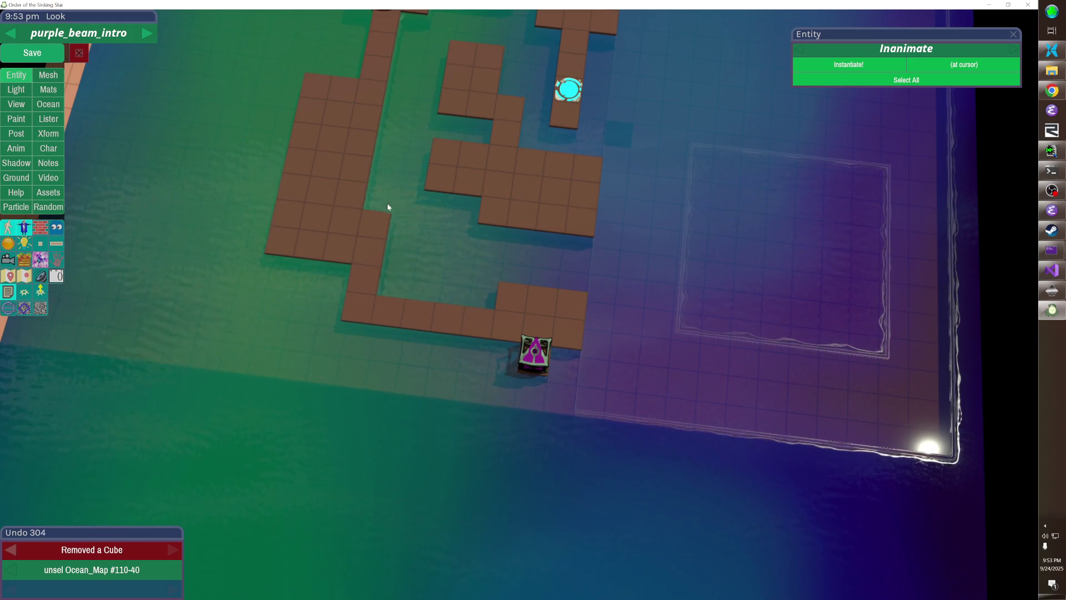
pyautogui.moveTo(449, 195)
pyautogui.mouseDown()
pyautogui.moveTo(563, 261)
pyautogui.moveTo(584, 258)
pyautogui.mouseUp()
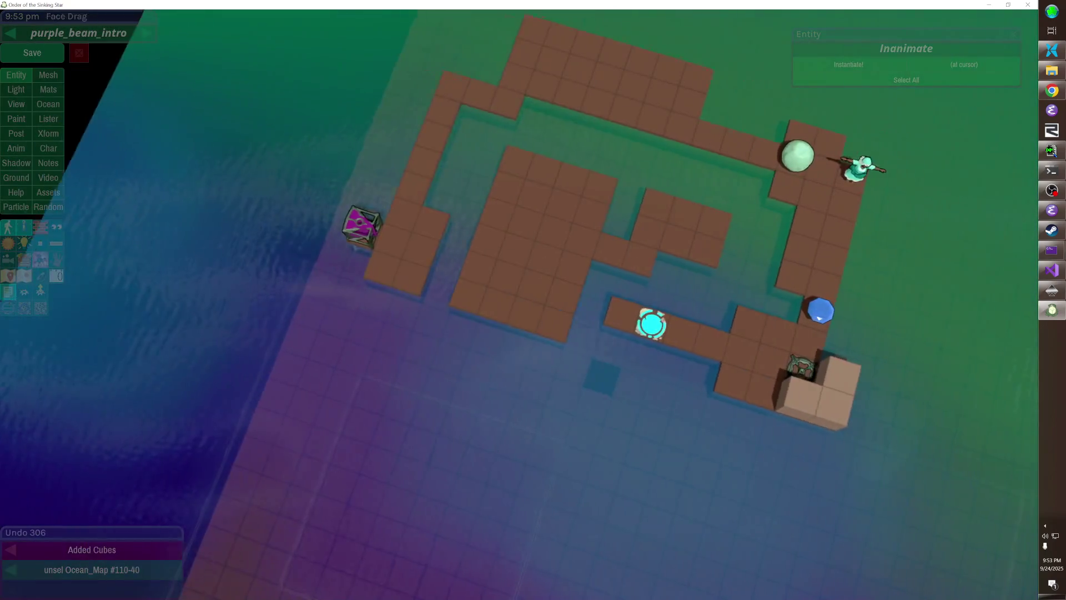
pyautogui.moveTo(527, 255)
pyautogui.mouseDown()
pyautogui.moveTo(524, 265)
pyautogui.moveTo(524, 177)
pyautogui.mouseUp()
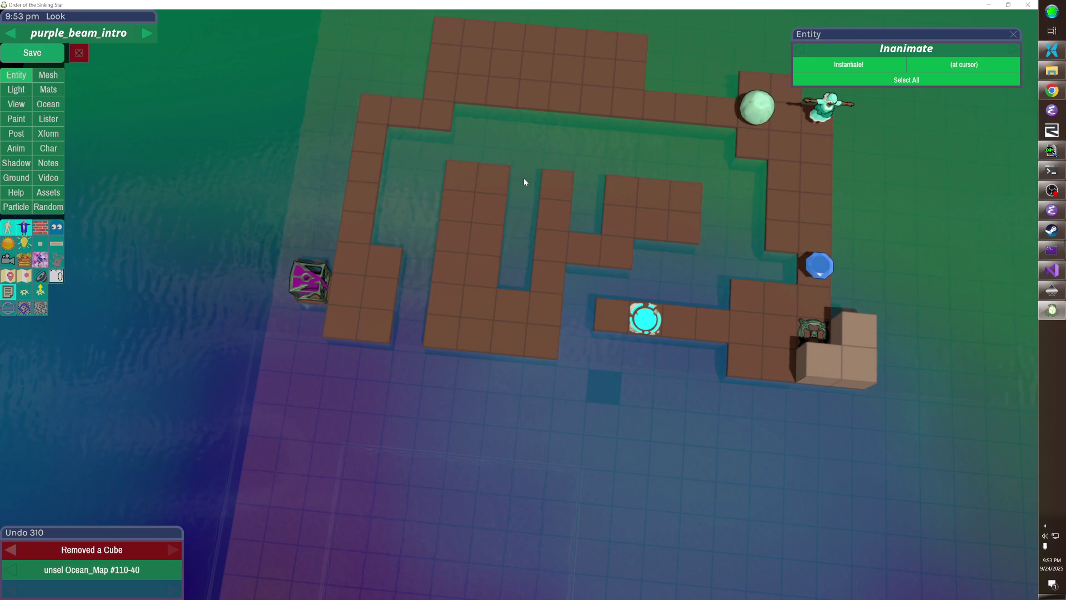
pyautogui.moveTo(604, 199)
pyautogui.mouseDown()
pyautogui.moveTo(605, 219)
pyautogui.moveTo(578, 245)
pyautogui.moveTo(609, 228)
pyautogui.mouseUp()
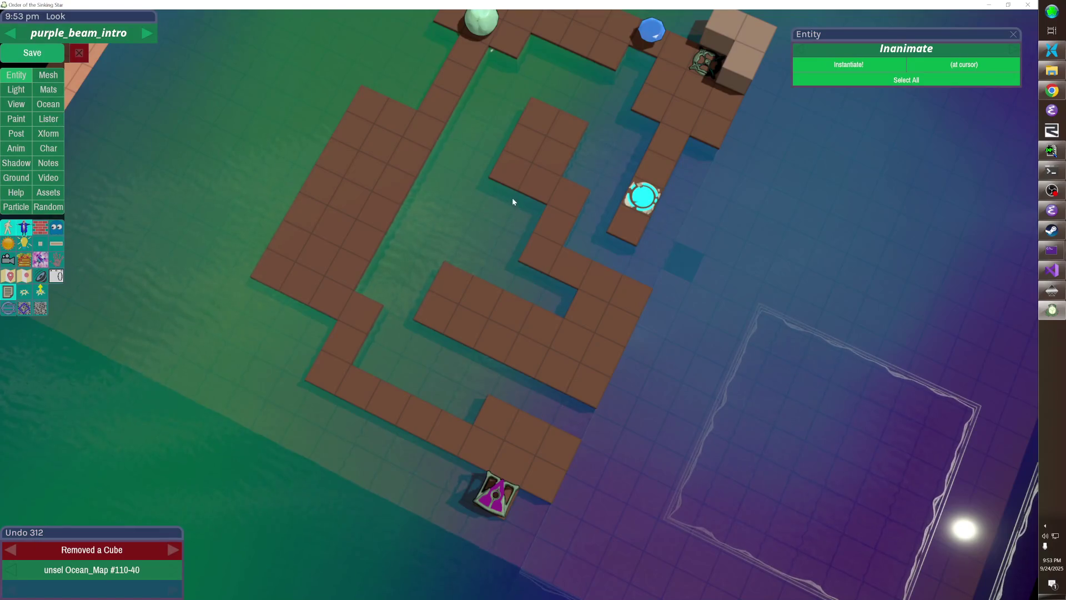
pyautogui.click(543, 225)
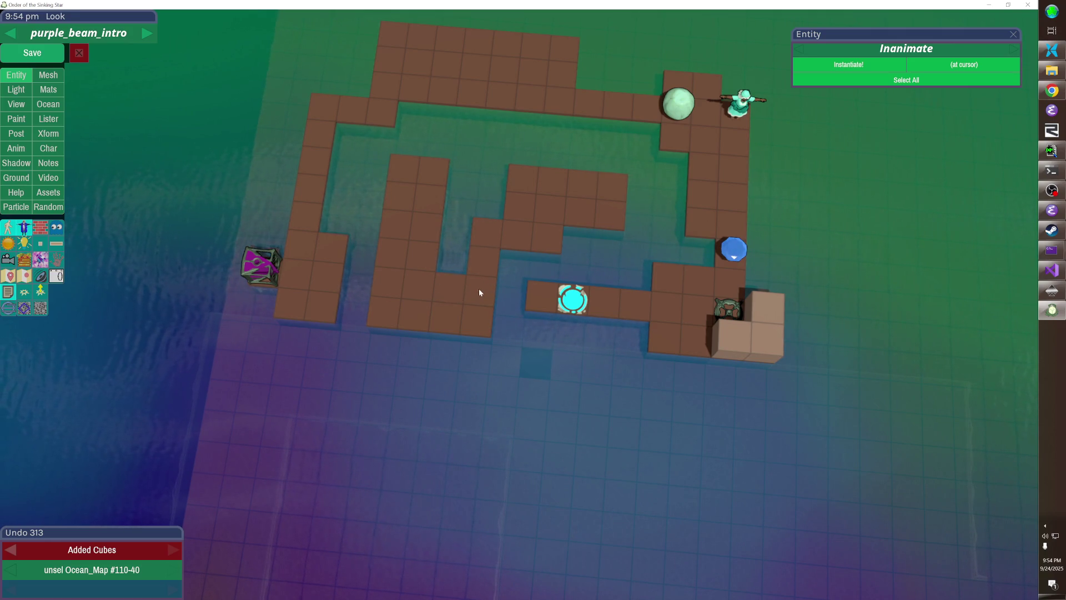
# - Trim two tiles from the inner column and add tiles beside the inner corridor
pyautogui.moveTo(431, 262); pyautogui.dragTo(432, 207)
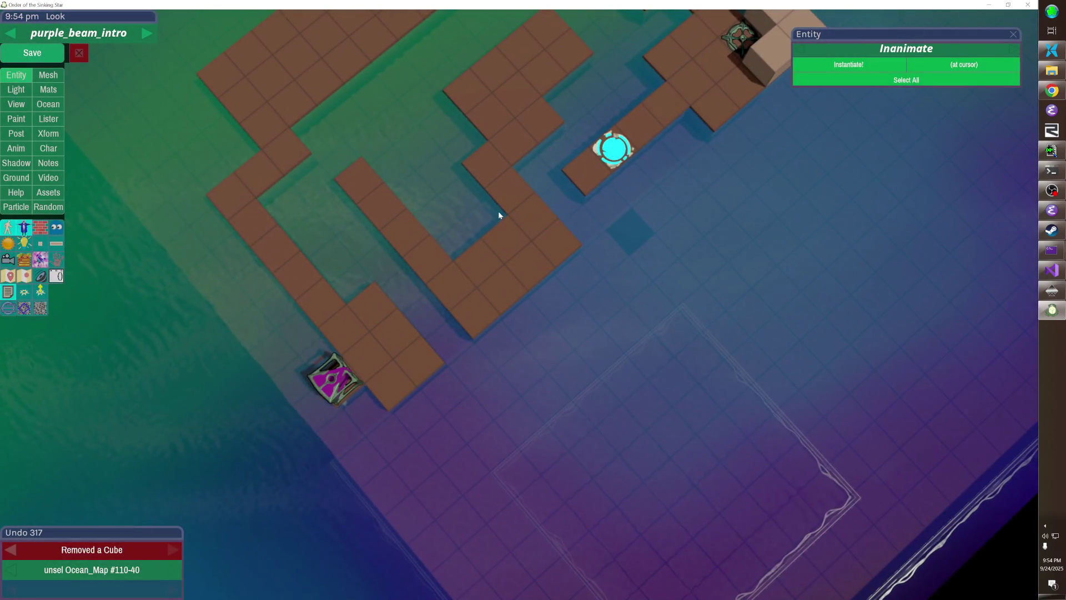
pyautogui.click(496, 225)
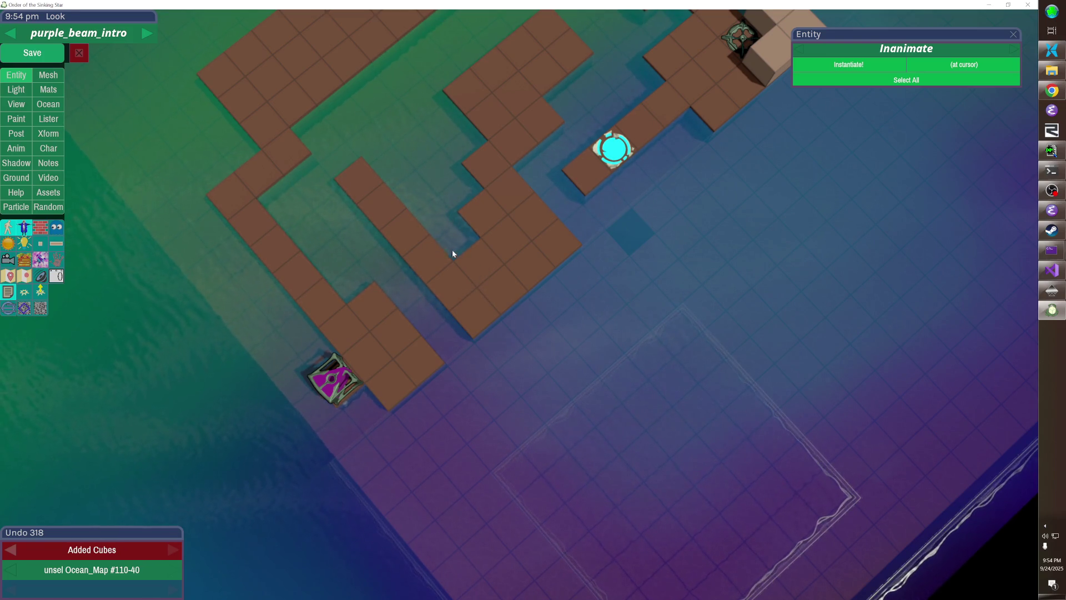
pyautogui.click(430, 212)
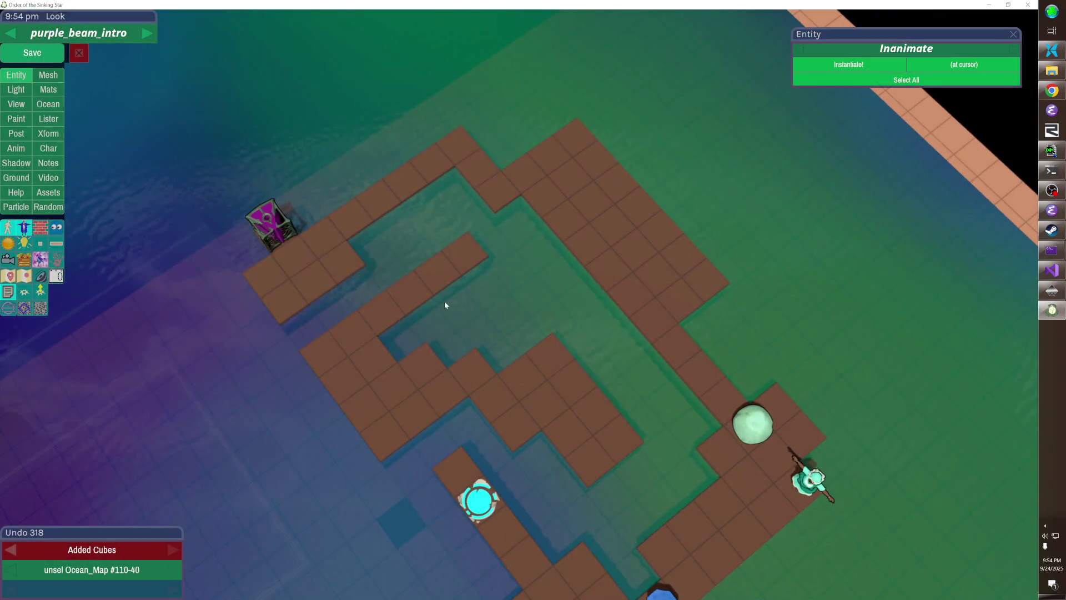
pyautogui.click(445, 291)
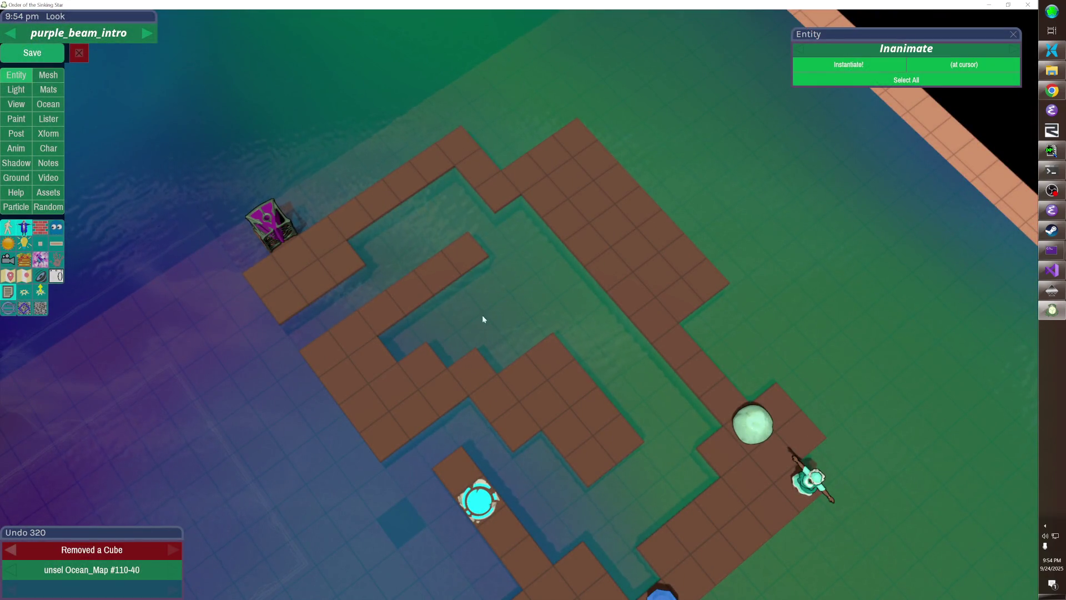
pyautogui.moveTo(507, 298); pyautogui.dragTo(508, 299)
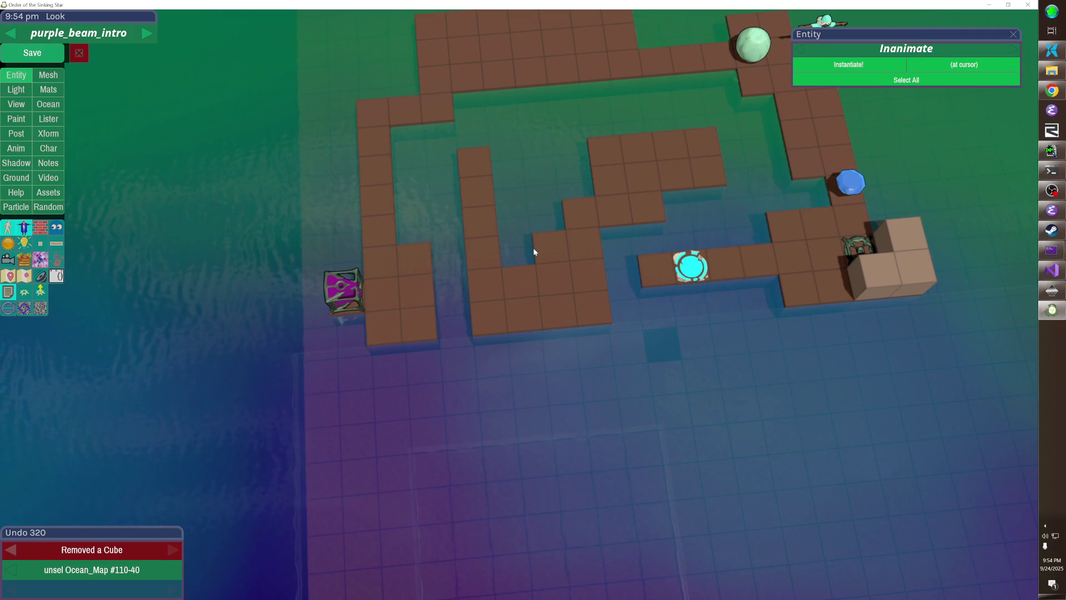
# - Add a tile to the inner corridor and trim four stray tiles below it
pyautogui.click(533, 251)
pyautogui.click(508, 284)
pyautogui.click(486, 283)
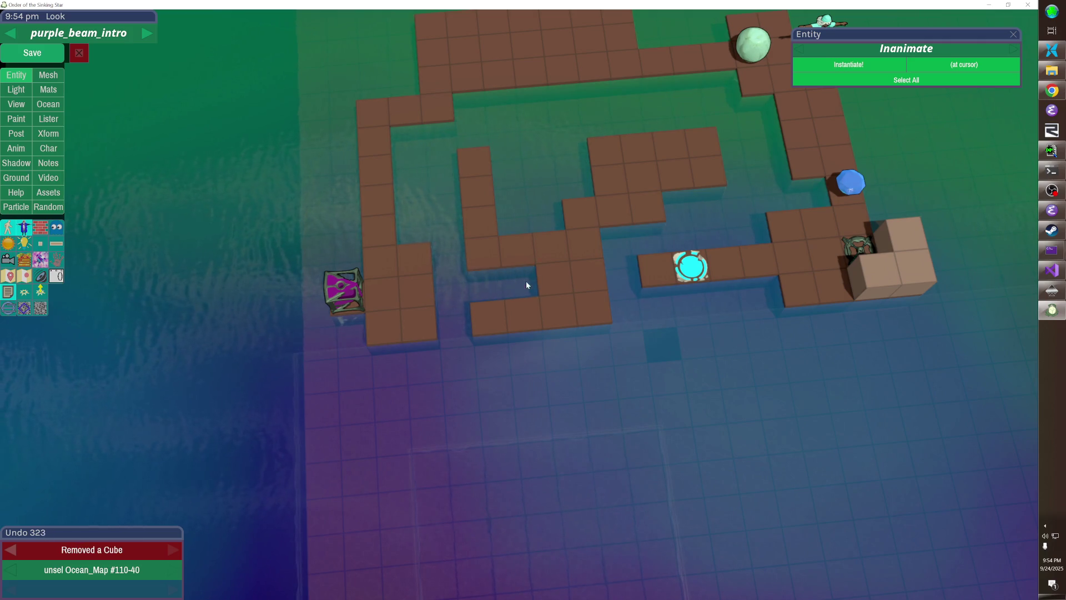
pyautogui.click(489, 313)
pyautogui.click(520, 309)
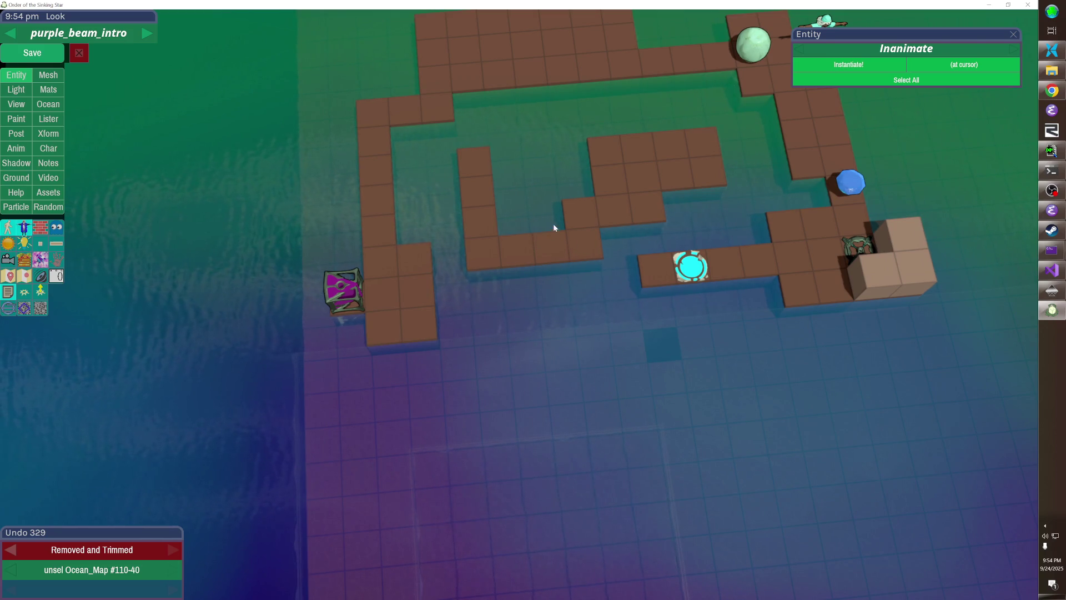
# - Add a floor column down the corridor and two tiles below the lower inner row
pyautogui.press('w')
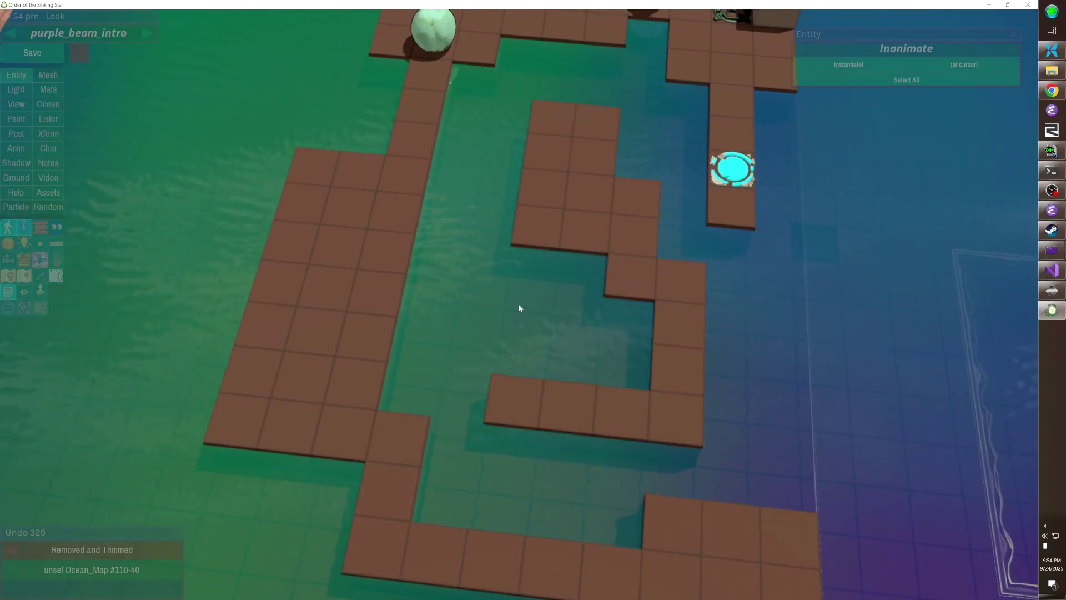
pyautogui.moveTo(594, 263)
pyautogui.mouseDown()
pyautogui.moveTo(585, 394)
pyautogui.moveTo(609, 382)
pyautogui.mouseUp()
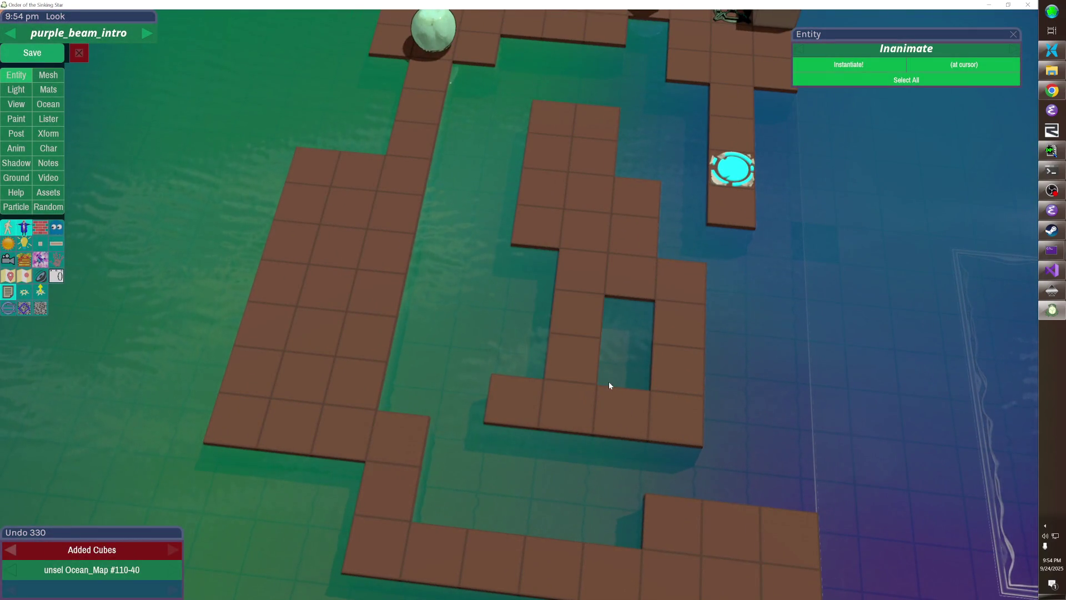
pyautogui.press('w')
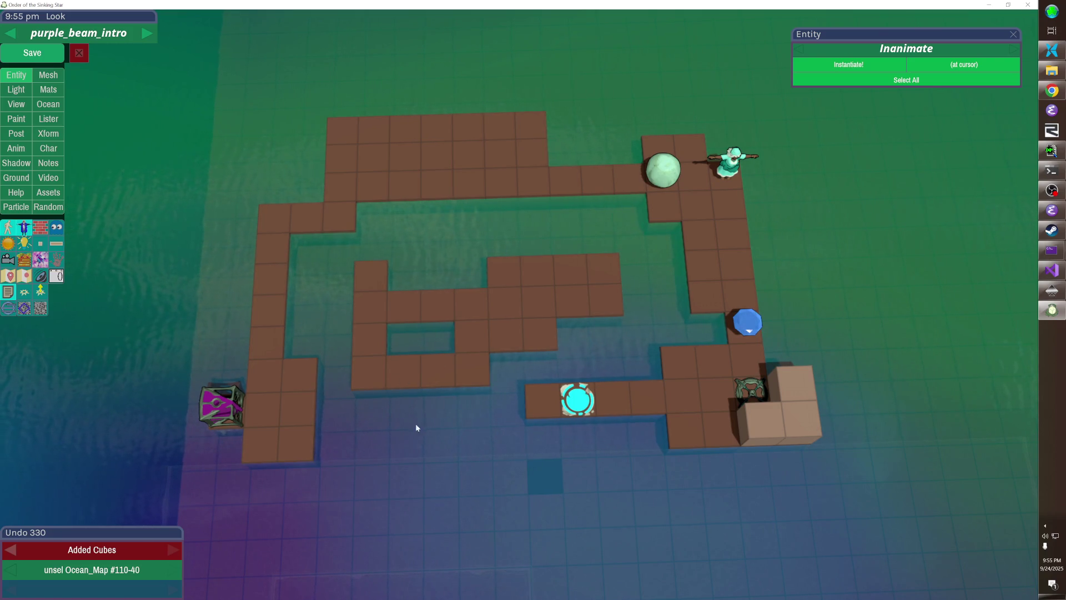
pyautogui.moveTo(413, 394)
pyautogui.mouseDown()
pyautogui.moveTo(475, 401)
pyautogui.moveTo(452, 388)
pyautogui.mouseUp()
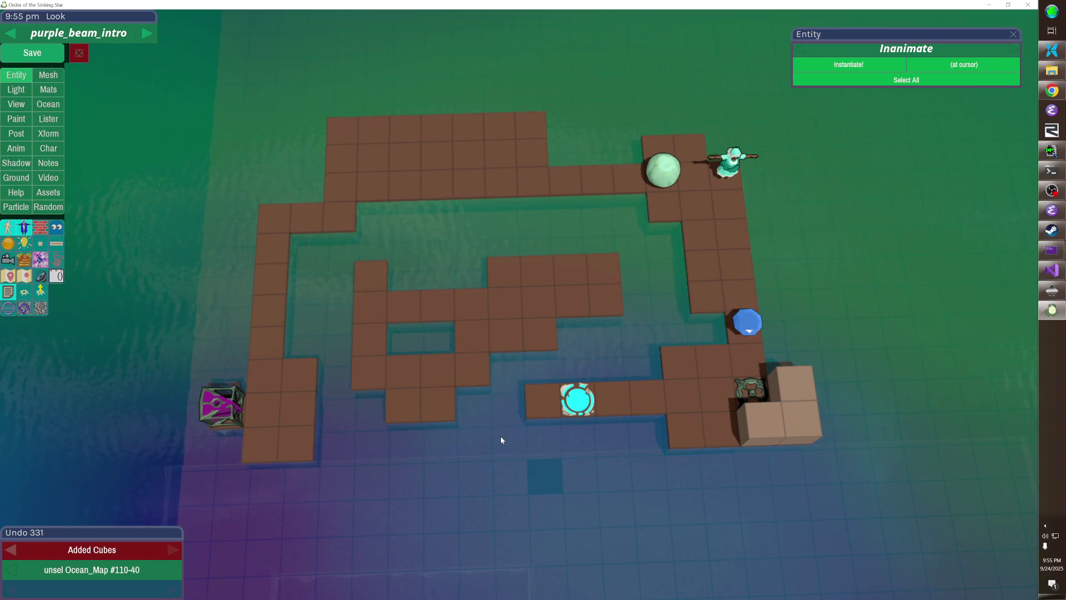
# - Clear tiles from the lower inner row and lay a row linking the left and right floors
pyautogui.click(410, 410)
pyautogui.click(395, 409)
pyautogui.click(437, 401)
pyautogui.click(431, 371)
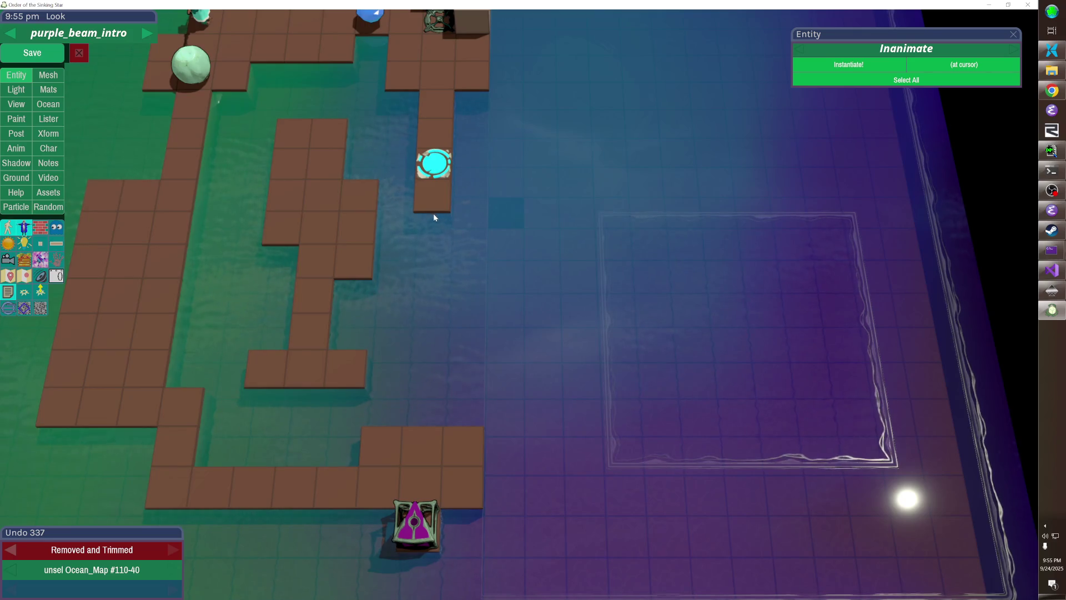
pyautogui.moveTo(433, 213); pyautogui.dragTo(431, 420)
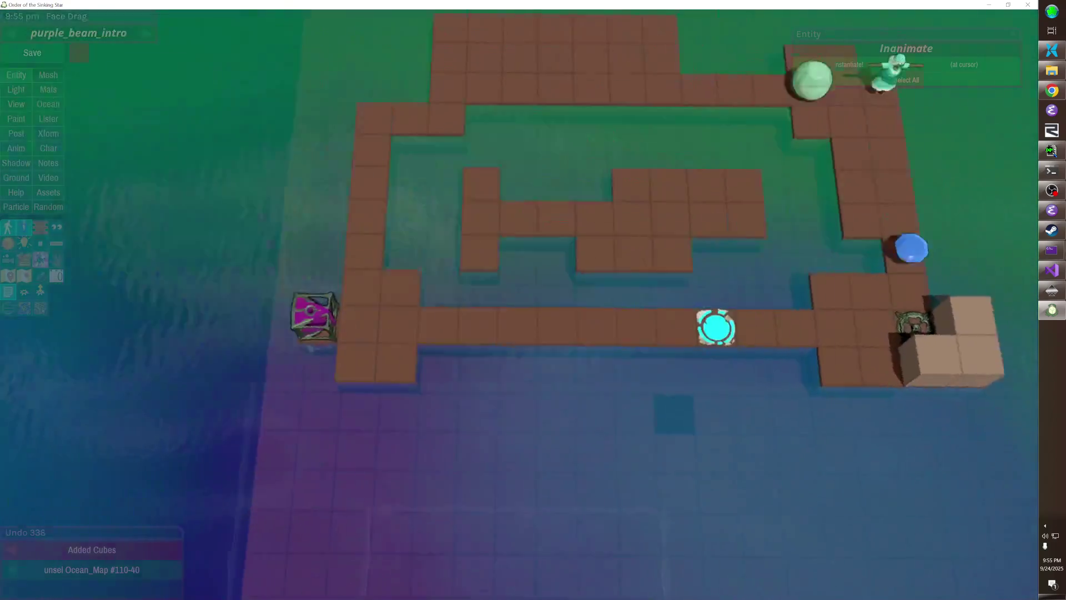
# - Move the cyan door left beside the laser base and open a gap in the connecting row
pyautogui.click(520, 307)
pyautogui.moveTo(540, 318); pyautogui.dragTo(339, 325)
pyautogui.click(475, 321)
pyautogui.click(503, 320)
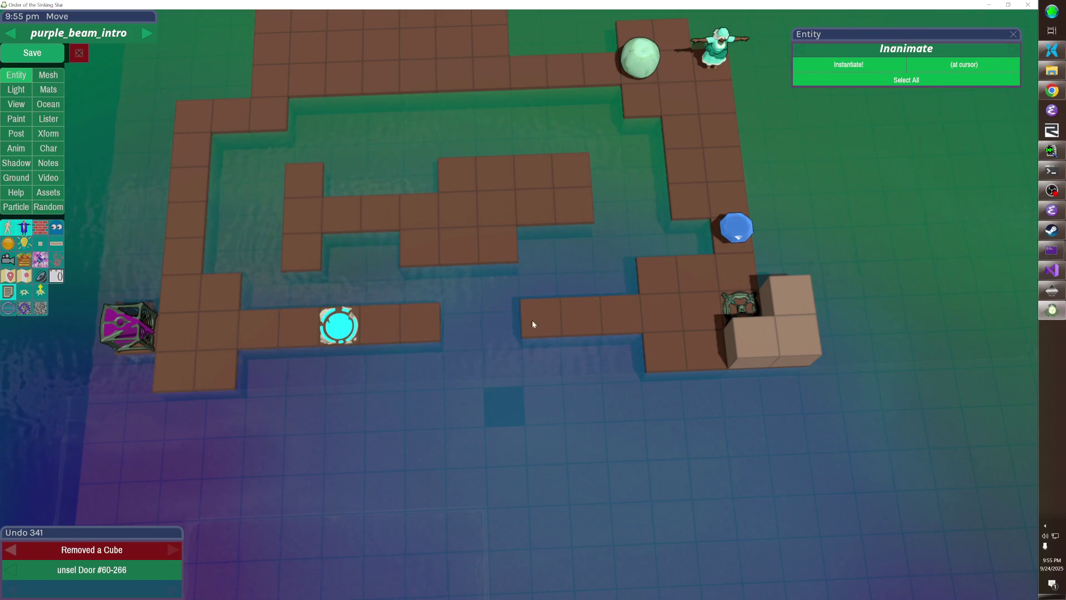
# - Fill a floor block below the centre leaving one hole, and fill the water gap below the row
pyautogui.moveTo(507, 270)
pyautogui.mouseDown()
pyautogui.moveTo(540, 266)
pyautogui.moveTo(569, 241)
pyautogui.mouseUp()
pyautogui.click(555, 312)
pyautogui.click(512, 312)
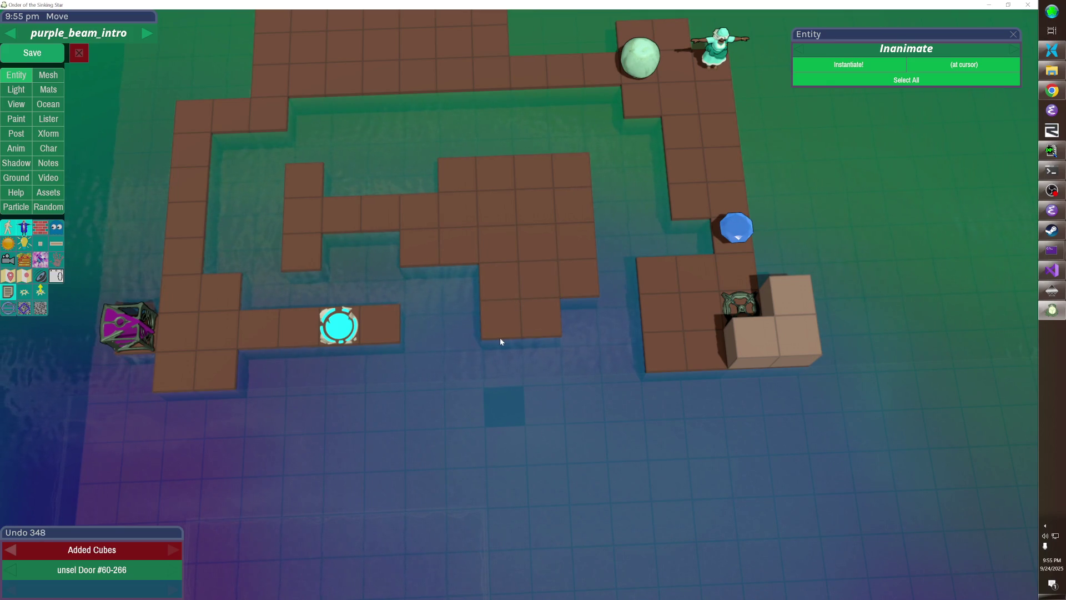
pyautogui.moveTo(512, 338)
pyautogui.mouseDown()
pyautogui.moveTo(572, 333)
pyautogui.moveTo(579, 311)
pyautogui.mouseUp()
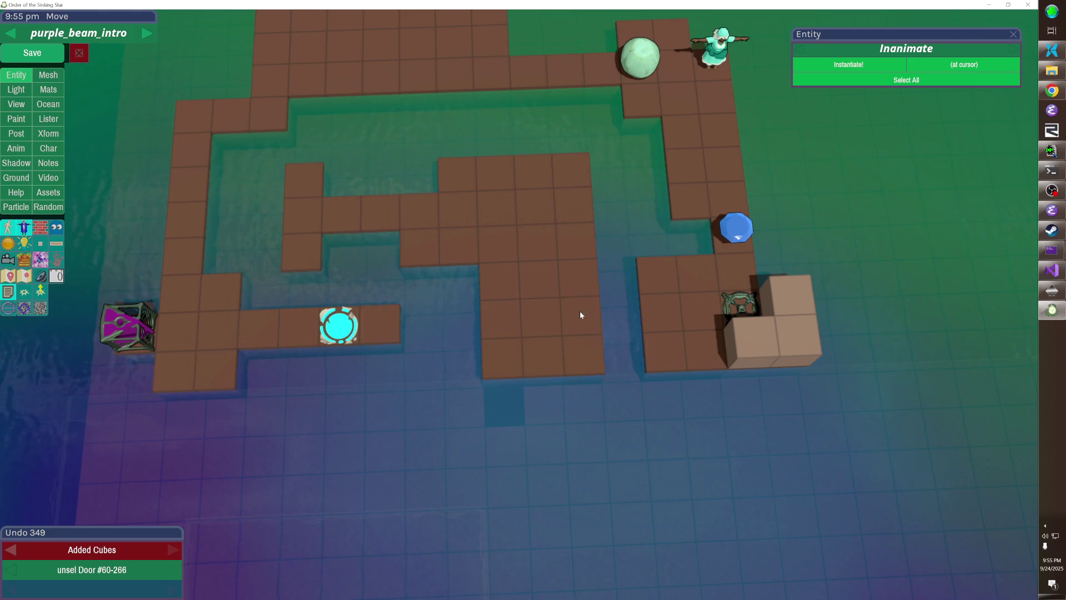
pyautogui.rightClick(581, 321)
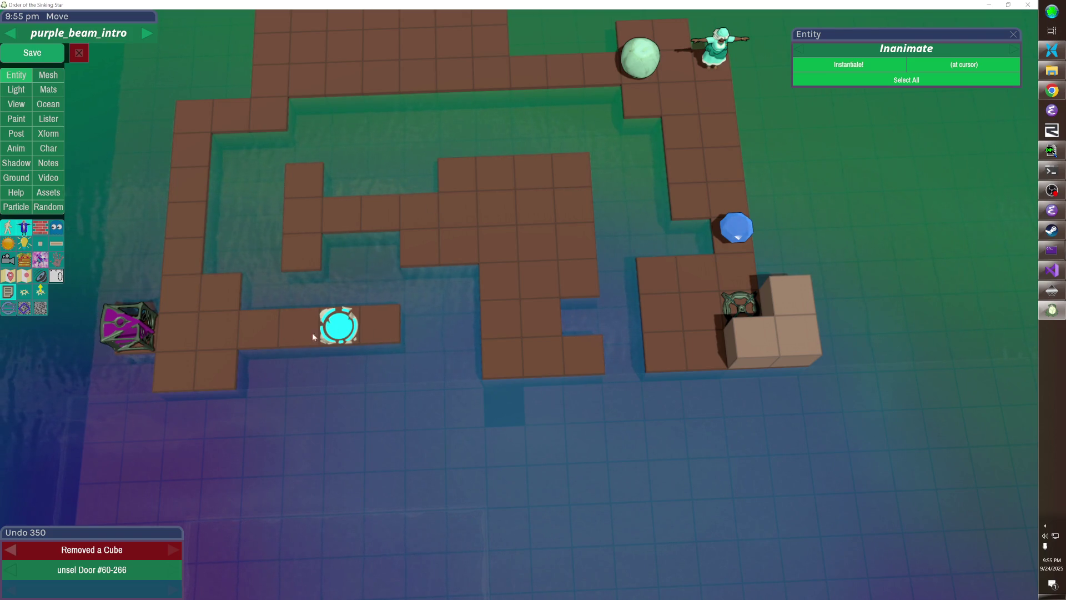
pyautogui.moveTo(391, 232); pyautogui.dragTo(332, 239)
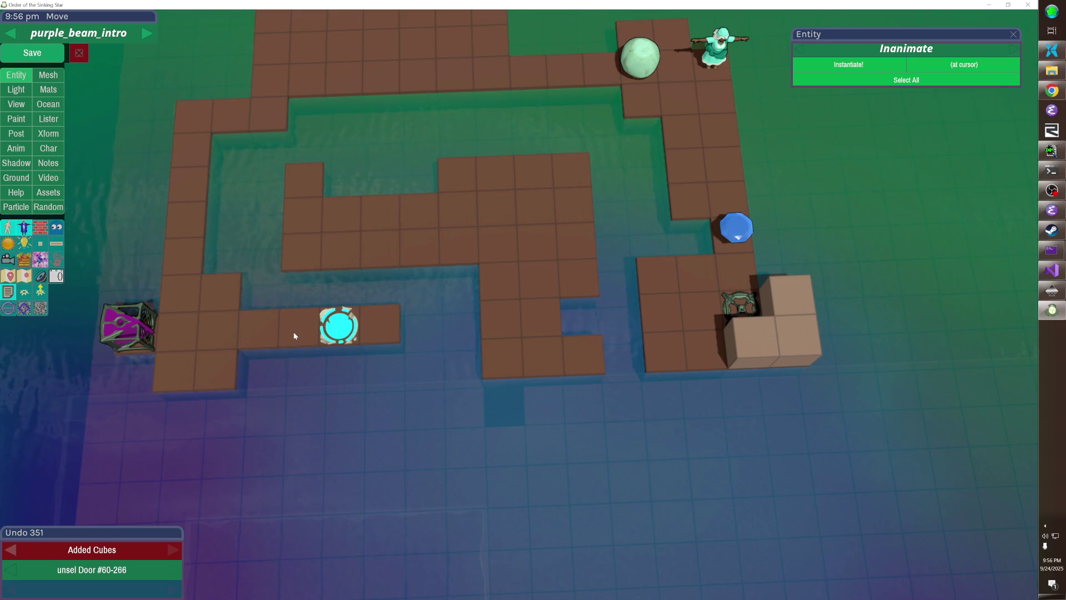
pyautogui.press('Tab')
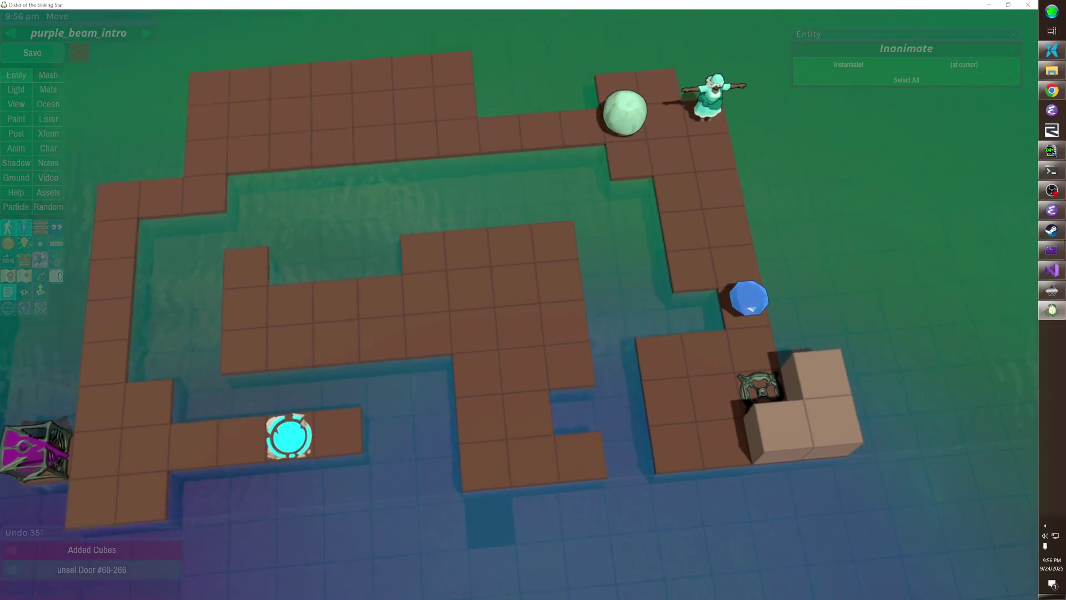
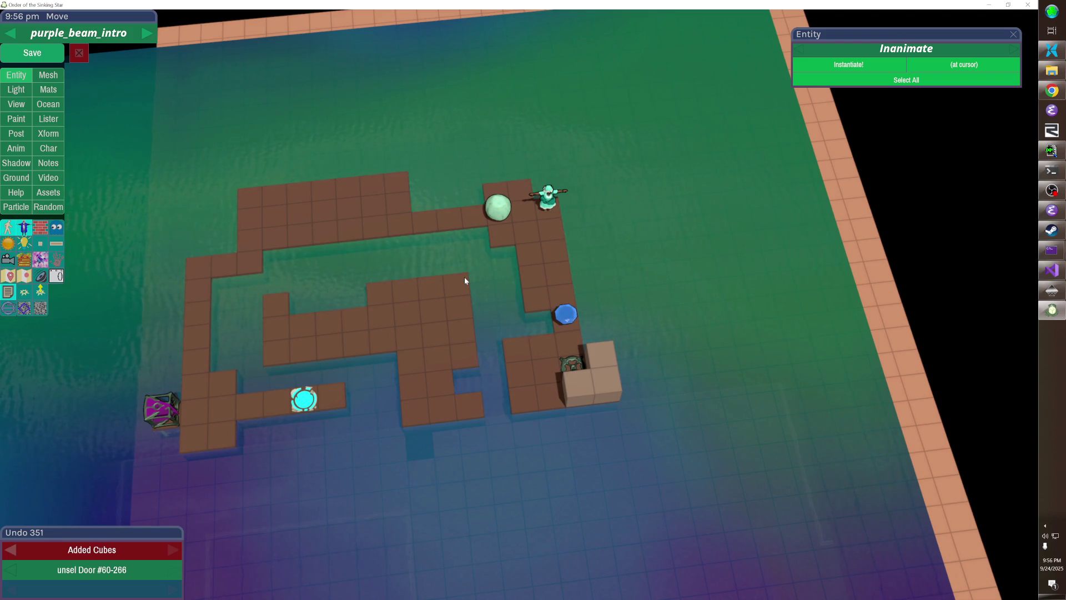
# - Play-test the level, then remove one maze tile and extend the lower-right floor tiles
pyautogui.press('Escape')
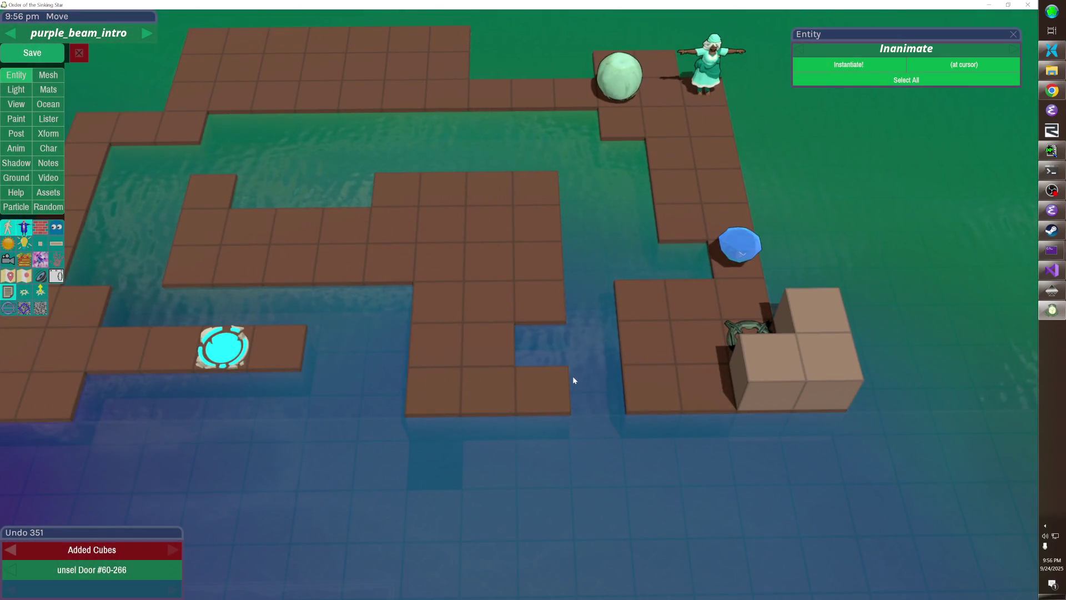
pyautogui.press('Escape')
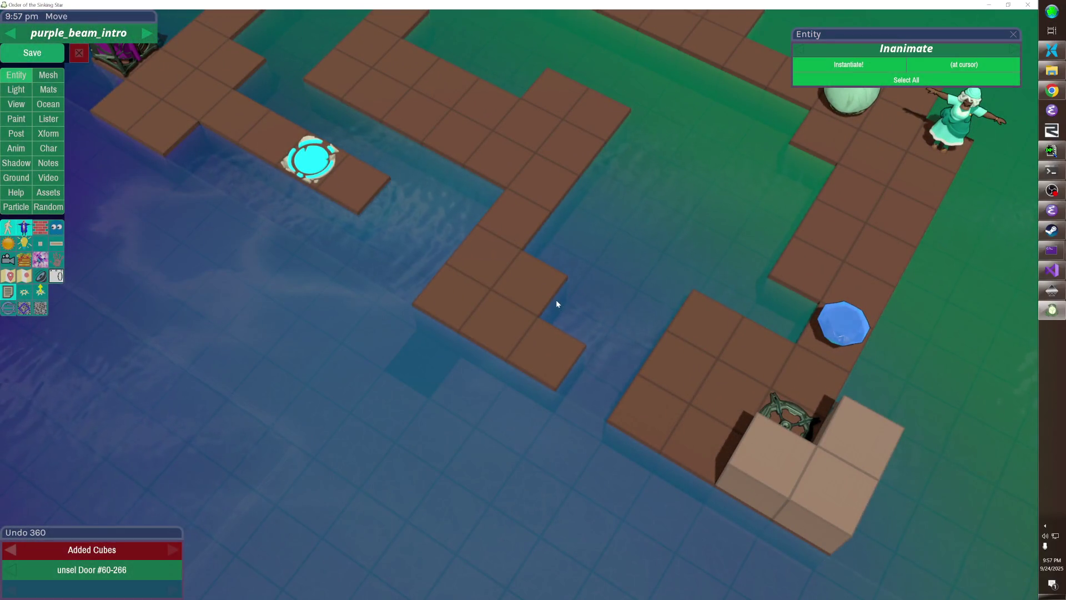
pyautogui.click(548, 296)
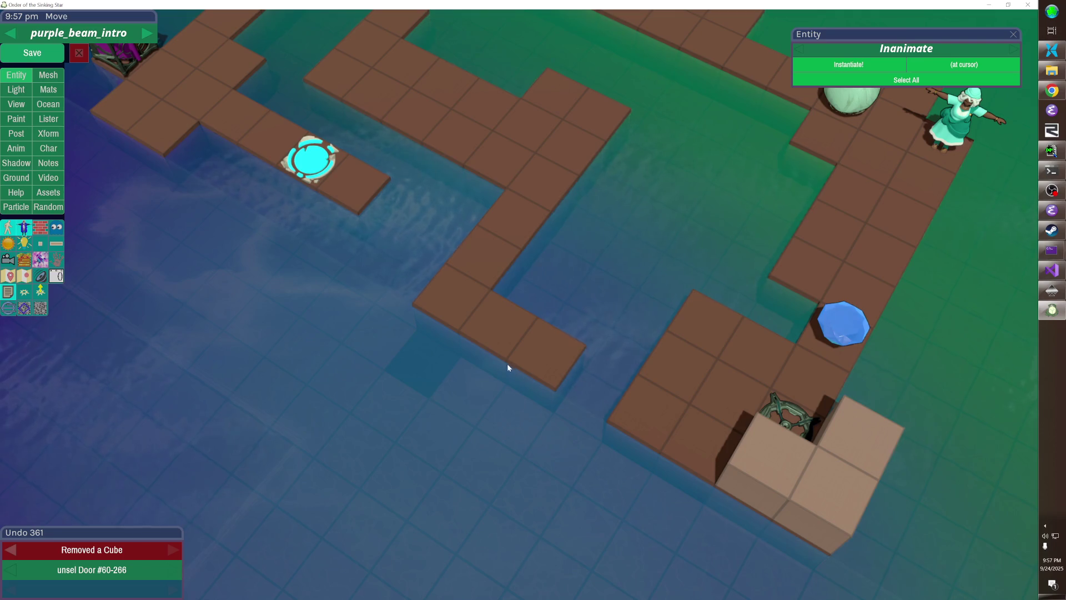
pyautogui.click(492, 354)
pyautogui.click(541, 359)
pyautogui.click(518, 389)
pyautogui.moveTo(547, 417); pyautogui.dragTo(597, 442)
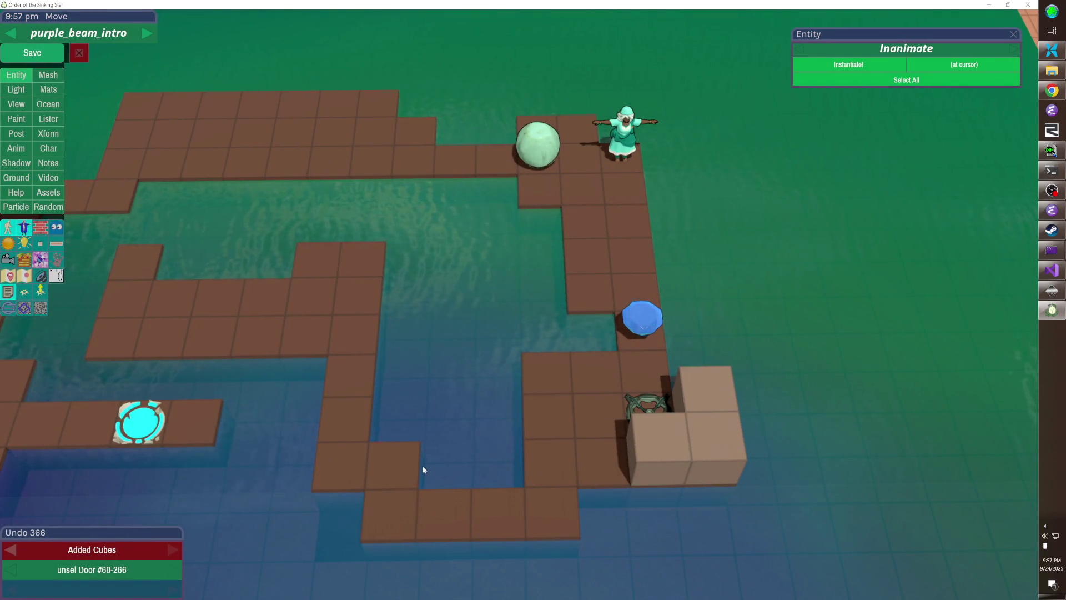
pyautogui.scroll(-5, 430, 497)
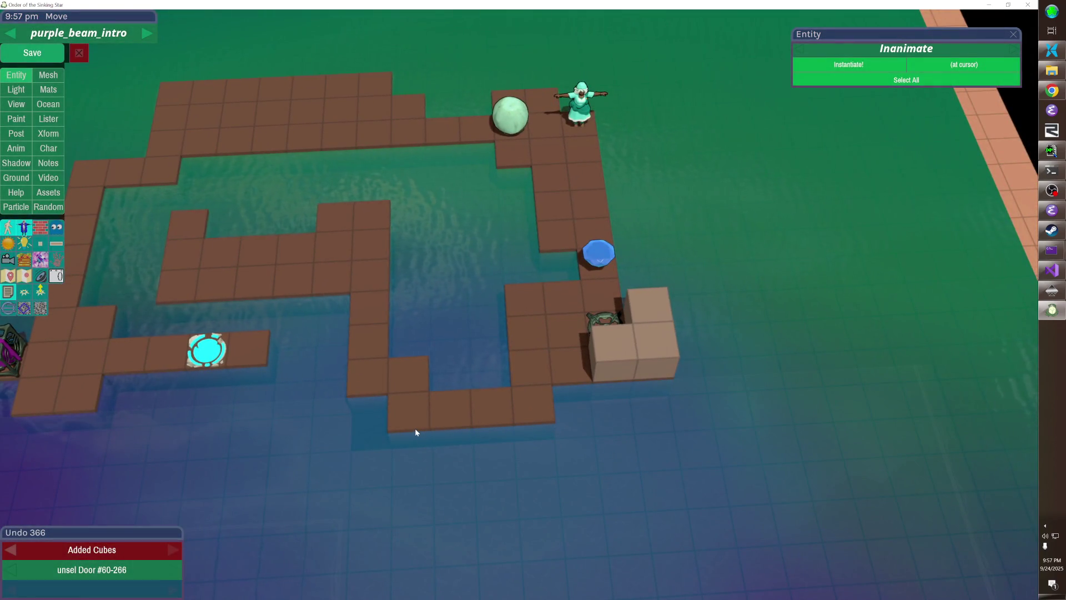
# - Extend the bottom-left paths with floor tiles below and beside the vertical corridor and walkway
pyautogui.moveTo(415, 428); pyautogui.dragTo(431, 499)
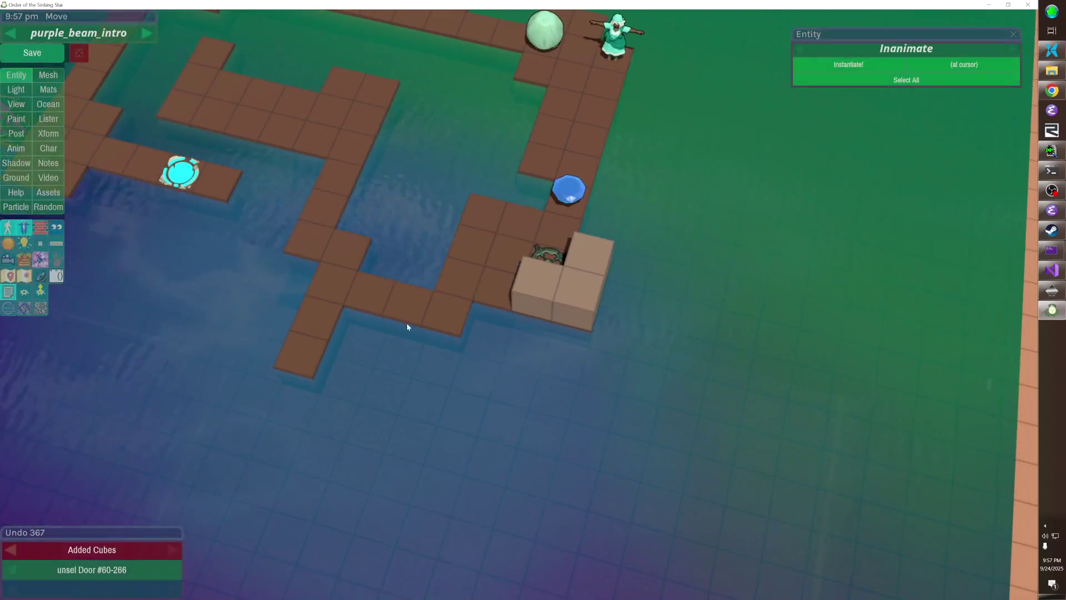
pyautogui.moveTo(321, 367); pyautogui.dragTo(416, 397)
pyautogui.moveTo(441, 339)
pyautogui.mouseDown()
pyautogui.moveTo(410, 404)
pyautogui.moveTo(369, 298)
pyautogui.moveTo(409, 422)
pyautogui.mouseUp()
pyautogui.click(371, 257)
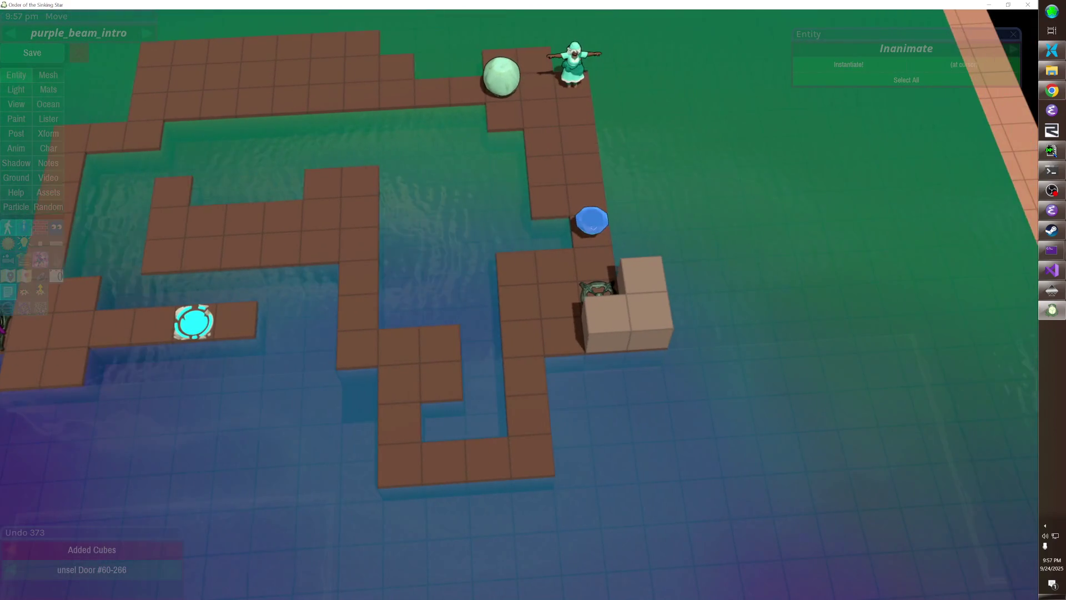
pyautogui.moveTo(454, 317); pyautogui.dragTo(505, 317)
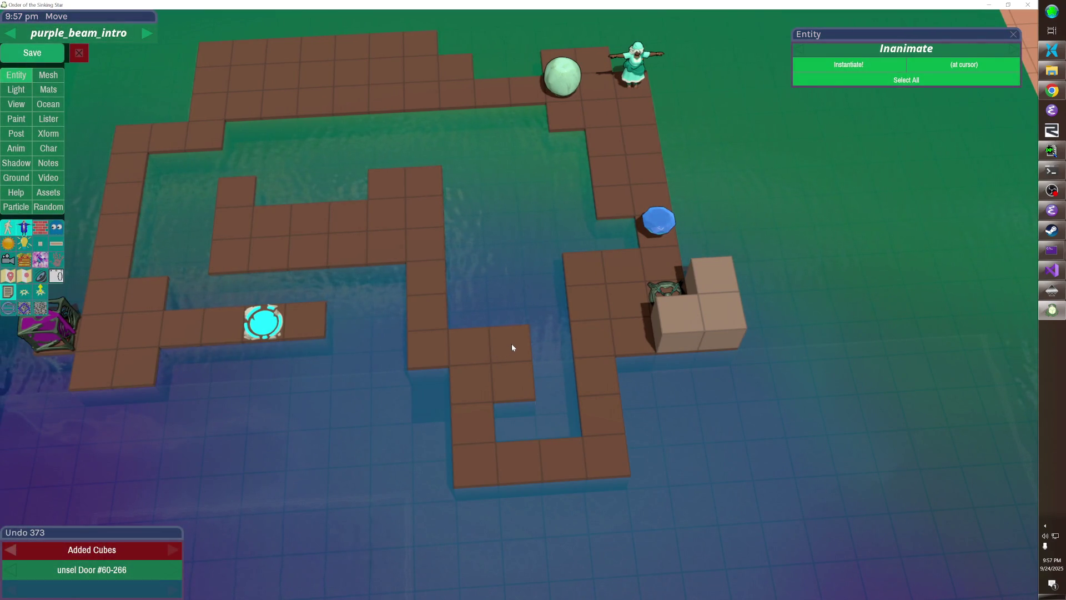
pyautogui.click(432, 373)
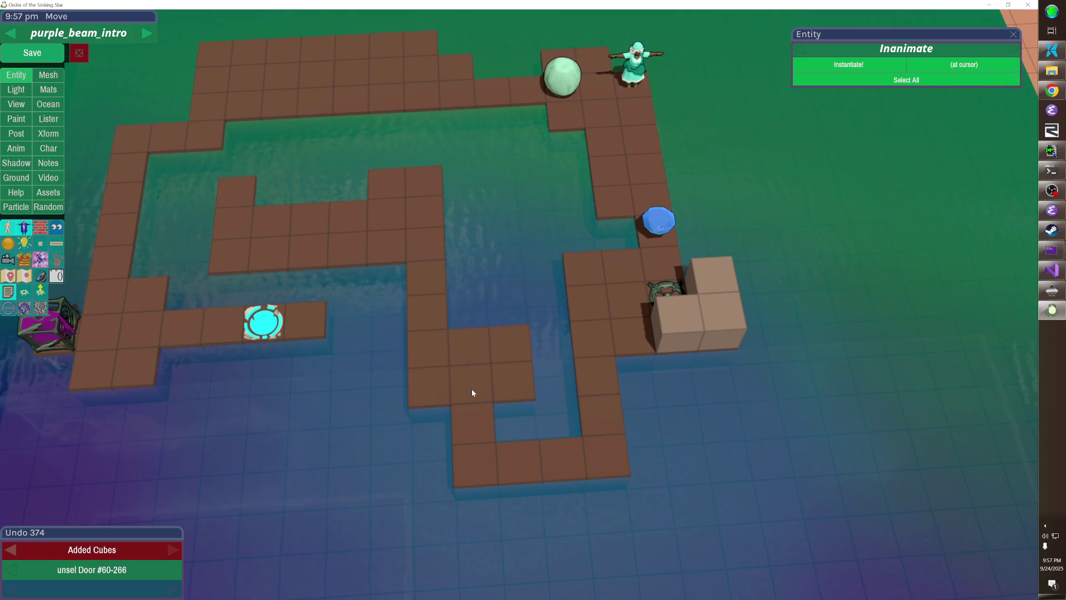
pyautogui.moveTo(472, 389); pyautogui.dragTo(513, 371)
pyautogui.click(492, 406)
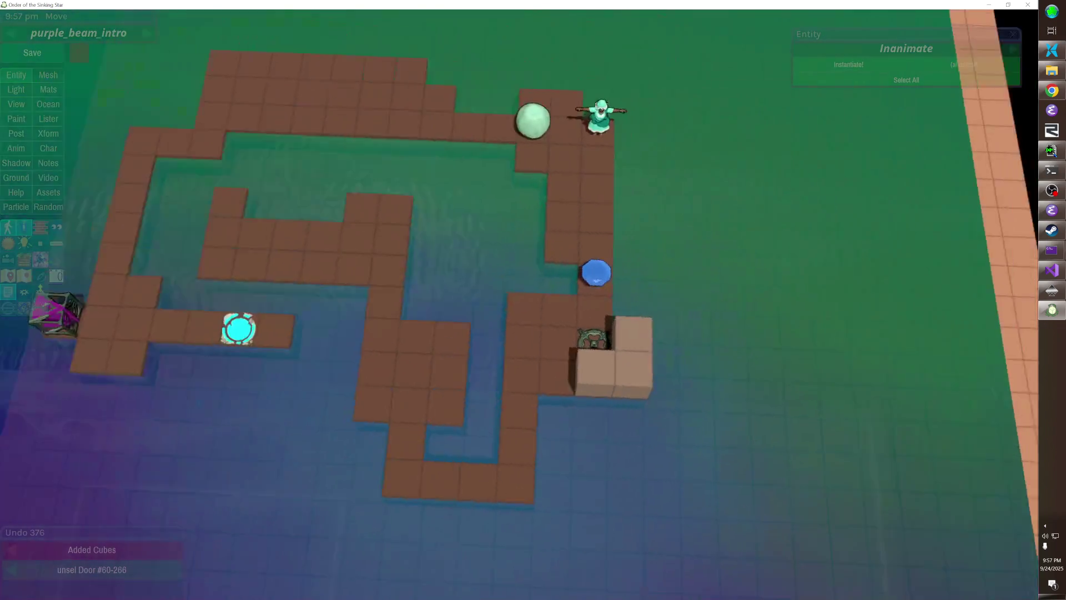
# - Move the green boulder down into the middle of the maze
pyautogui.click(558, 148)
pyautogui.moveTo(528, 195)
pyautogui.mouseDown()
pyautogui.moveTo(464, 413)
pyautogui.moveTo(446, 407)
pyautogui.mouseUp()
pyautogui.click(446, 407)
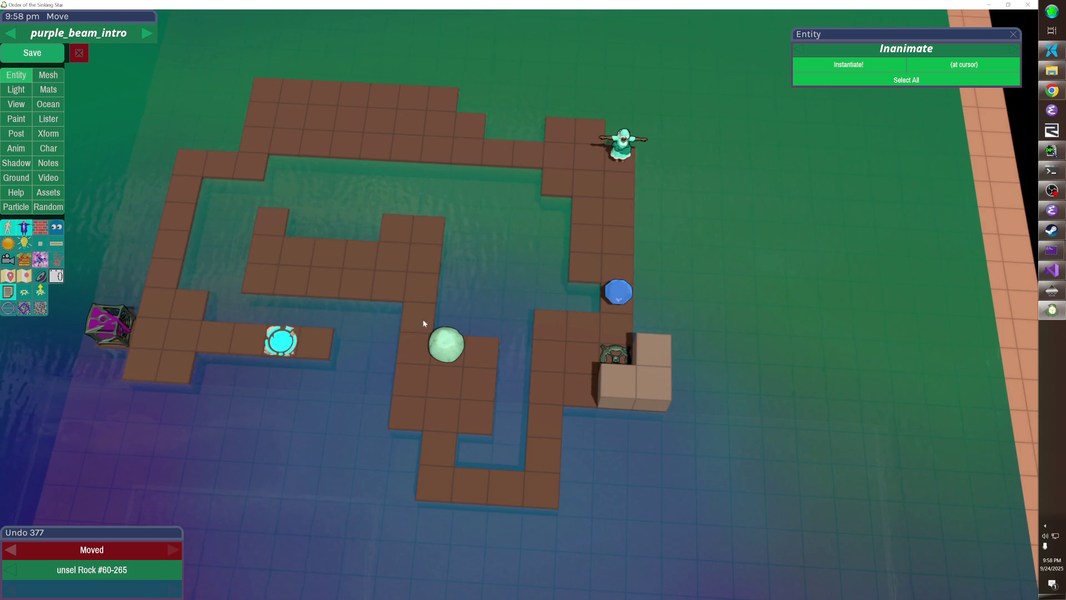
# - Add two floor cubes beside the column and fill the gap next to the green boulder
pyautogui.press('Tab')
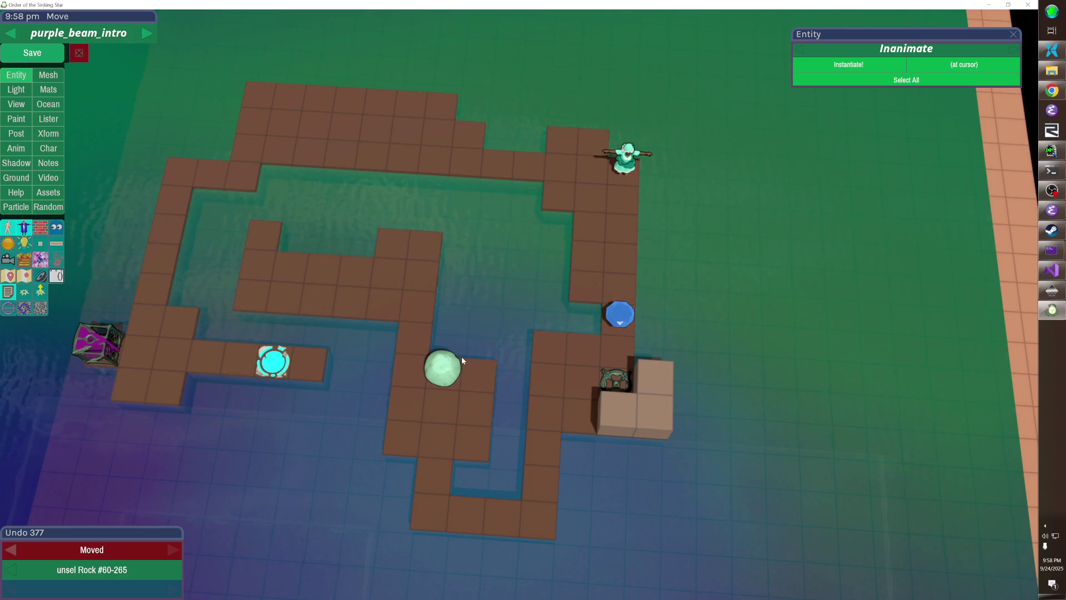
pyautogui.moveTo(392, 323); pyautogui.dragTo(366, 389)
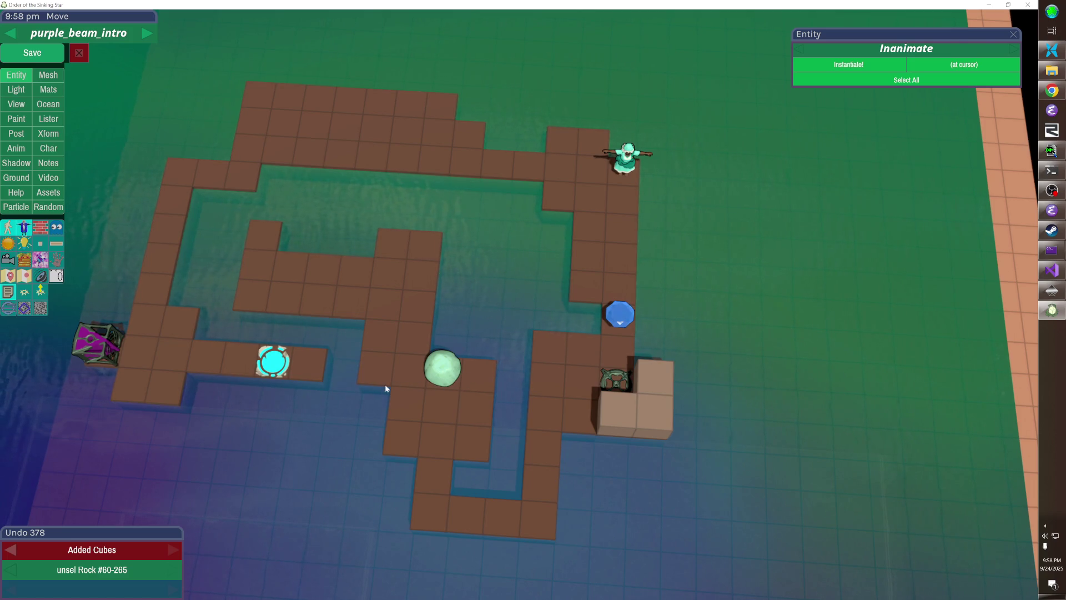
pyautogui.click(402, 411)
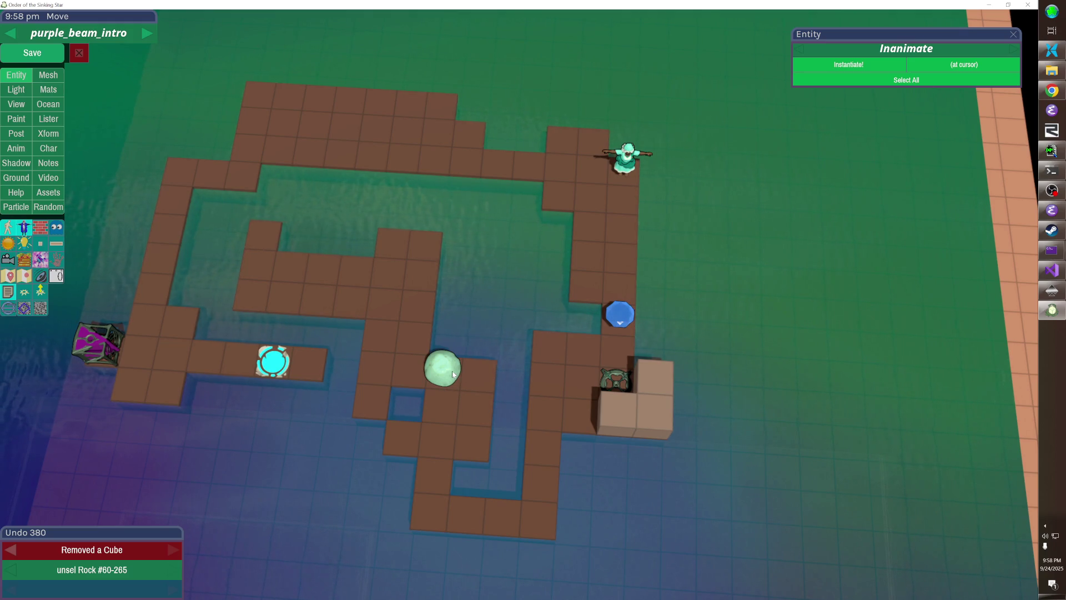
pyautogui.click(413, 393)
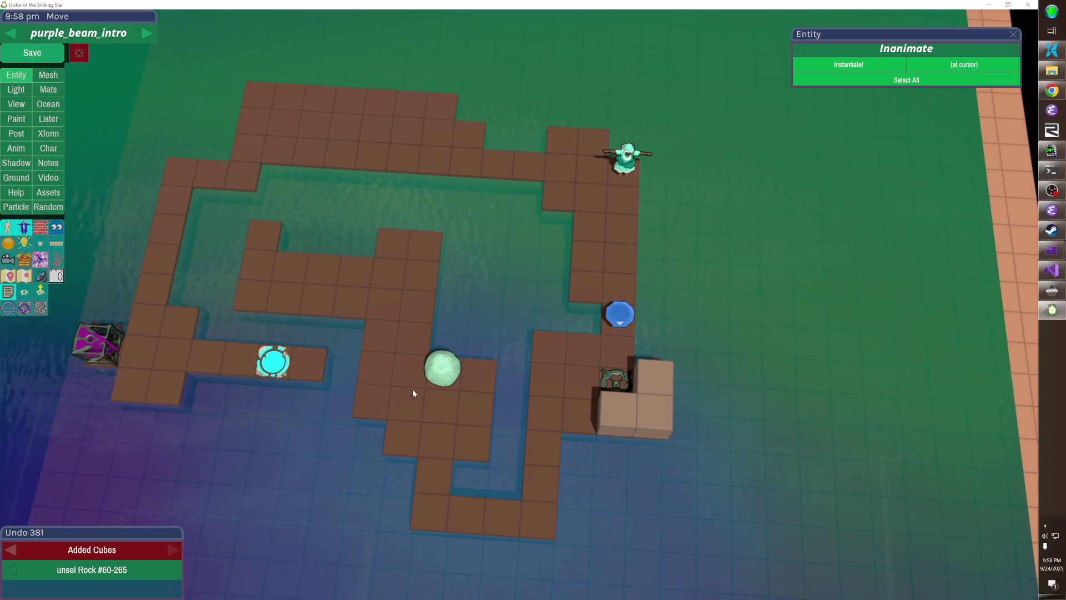
pyautogui.click(408, 427)
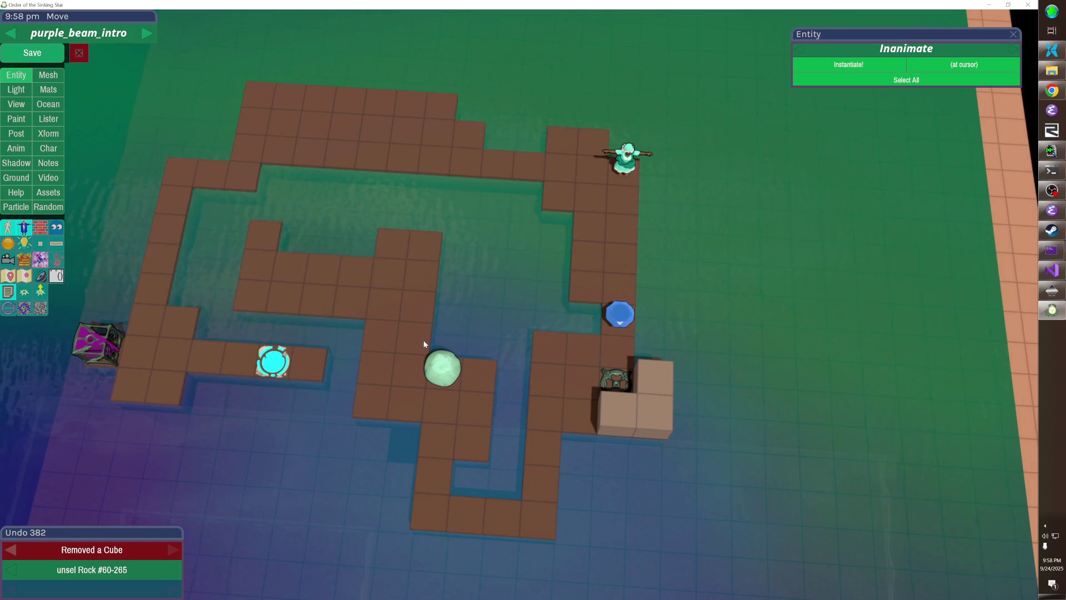
# - Fill the remaining gap with floor cubes and extend the path further
pyautogui.moveTo(445, 286); pyautogui.dragTo(520, 302)
pyautogui.click(512, 365)
pyautogui.moveTo(558, 353)
pyautogui.mouseDown()
pyautogui.moveTo(522, 301)
pyautogui.moveTo(500, 328)
pyautogui.moveTo(375, 275)
pyautogui.mouseUp()
pyautogui.moveTo(373, 383)
pyautogui.mouseDown()
pyautogui.moveTo(482, 381)
pyautogui.moveTo(464, 342)
pyautogui.moveTo(532, 225)
pyautogui.moveTo(498, 232)
pyautogui.mouseUp()
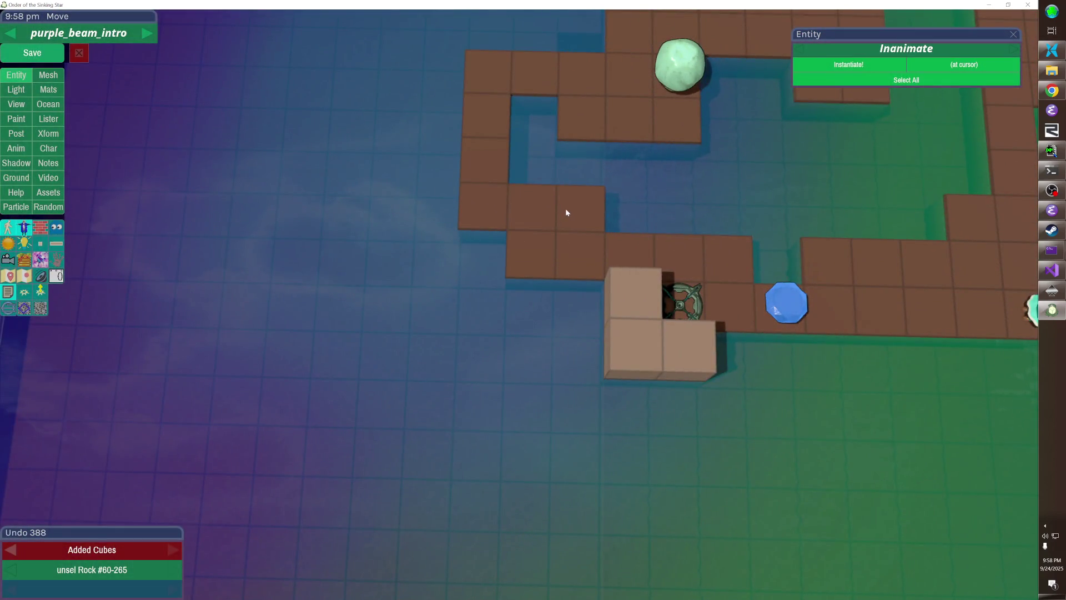
pyautogui.click(566, 212)
pyautogui.click(498, 232)
pyautogui.scroll(-5, 732, 304)
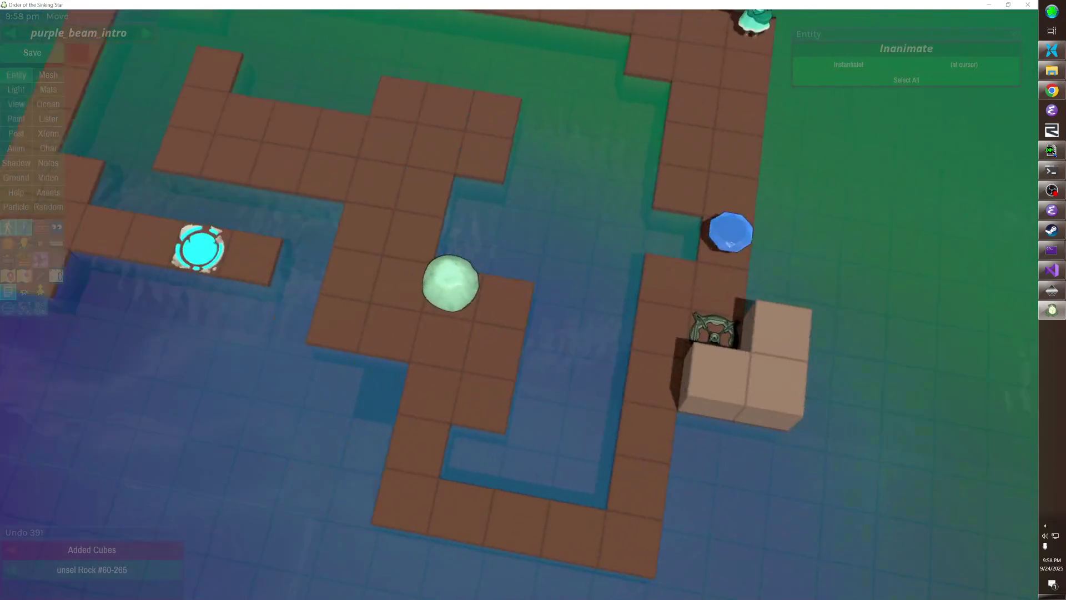
# - Add a floor cube to the maze under a top-down view
pyautogui.scroll(5, 732, 304)
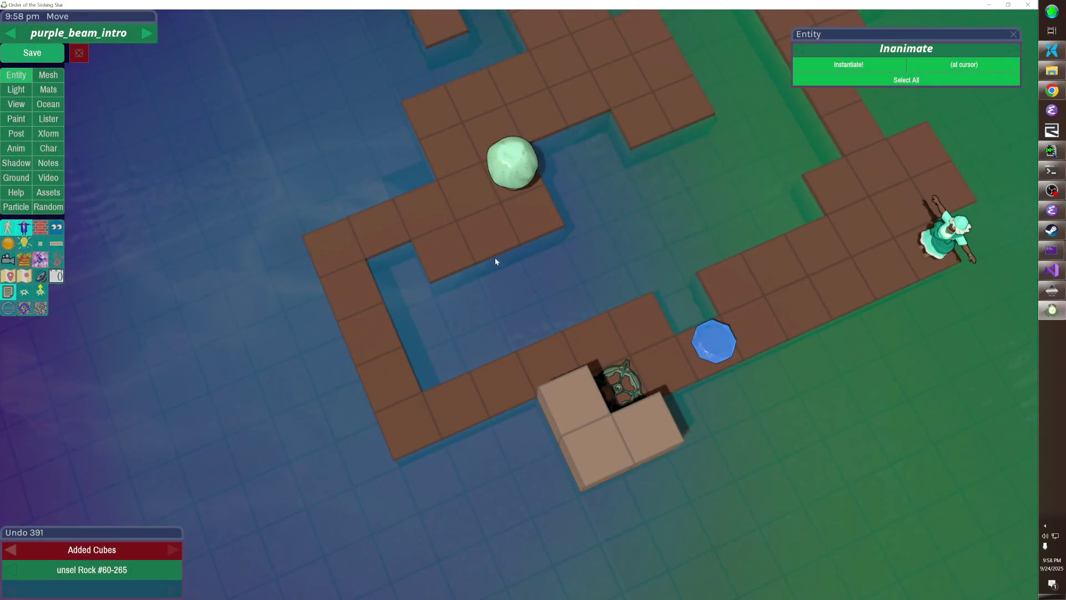
pyautogui.click(490, 293)
pyautogui.moveTo(559, 233); pyautogui.dragTo(519, 304)
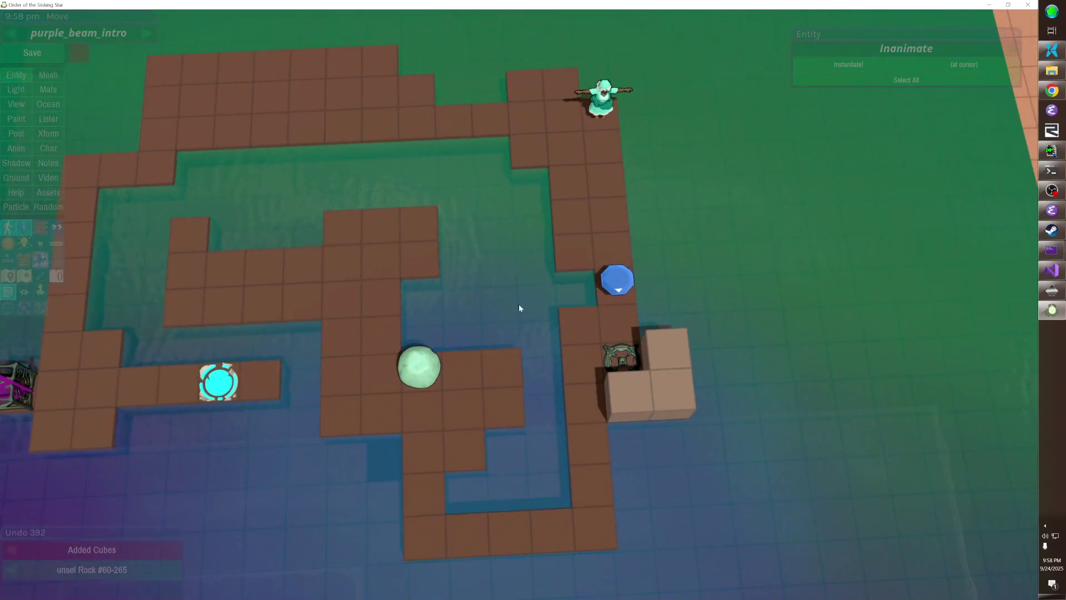
pyautogui.click(425, 361)
pyautogui.click(452, 250)
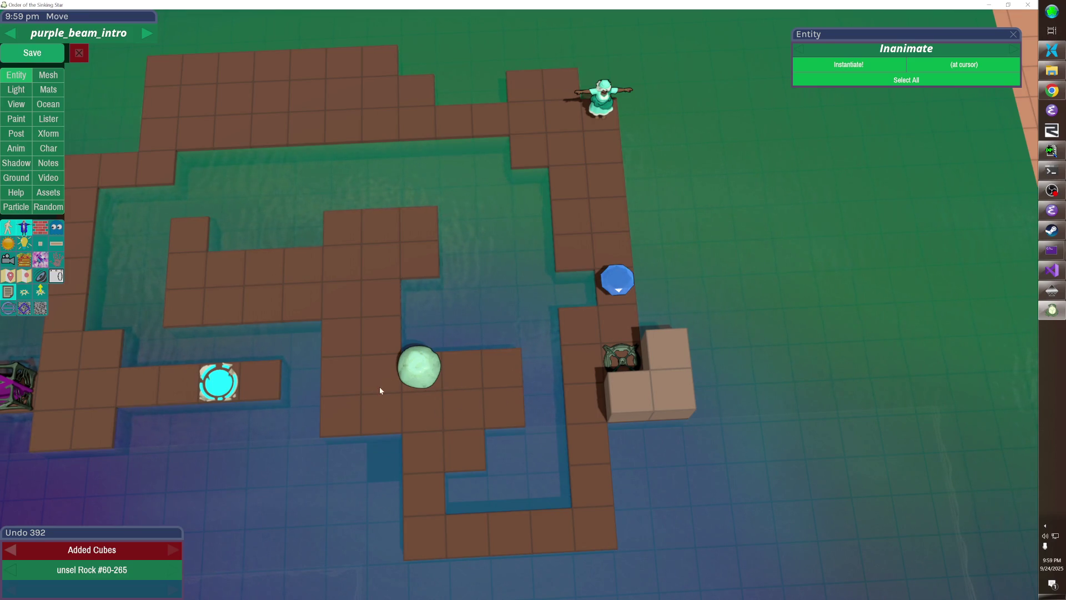
# - Remove tiles from the maze column and inner block, adding one beside the lone tile
pyautogui.click(341, 339)
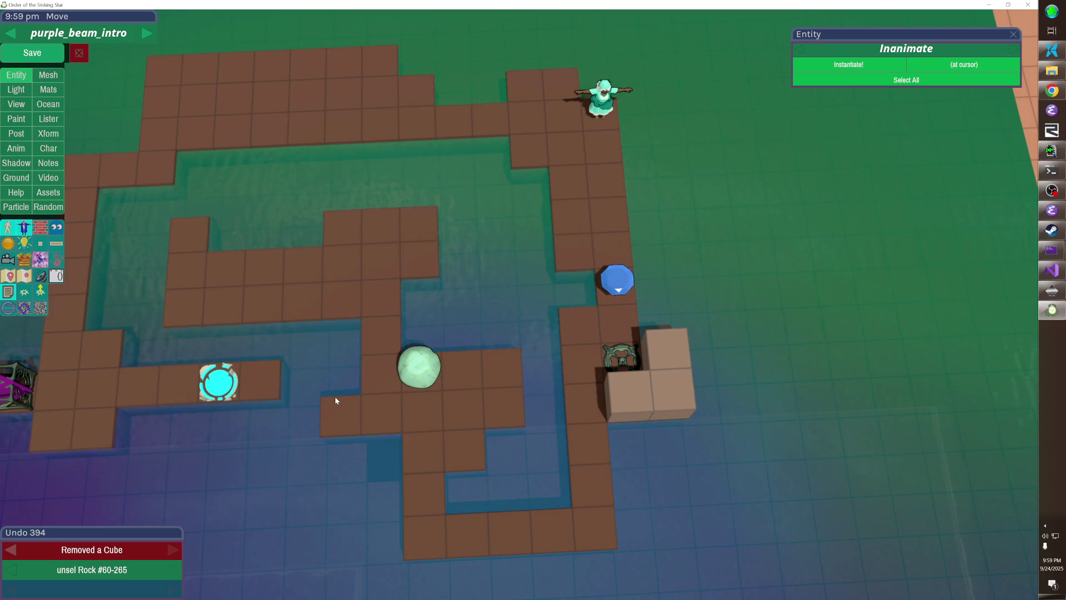
pyautogui.click(335, 400)
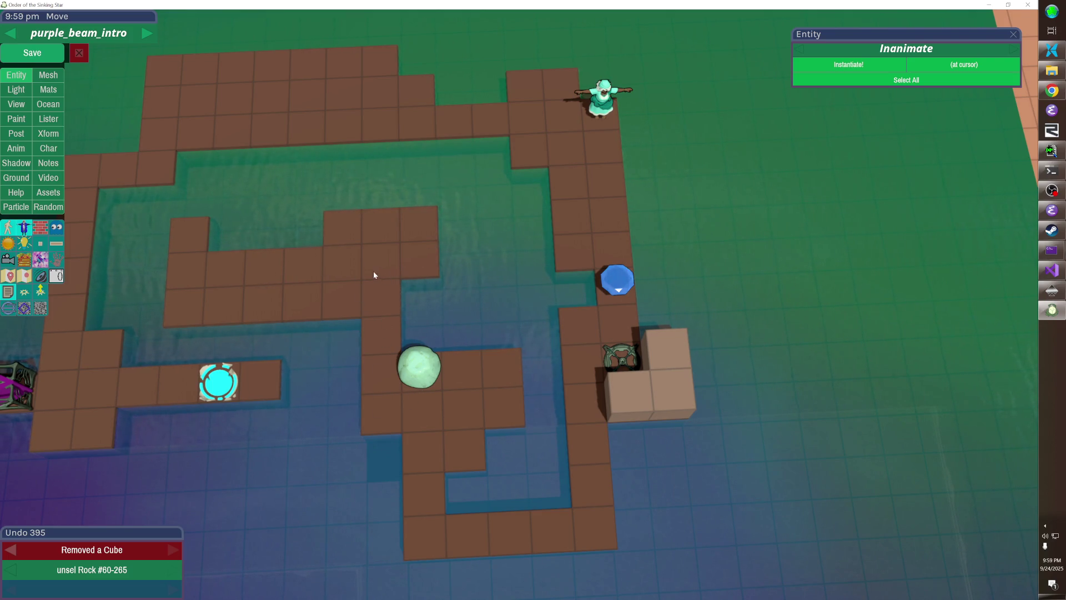
pyautogui.click(222, 237)
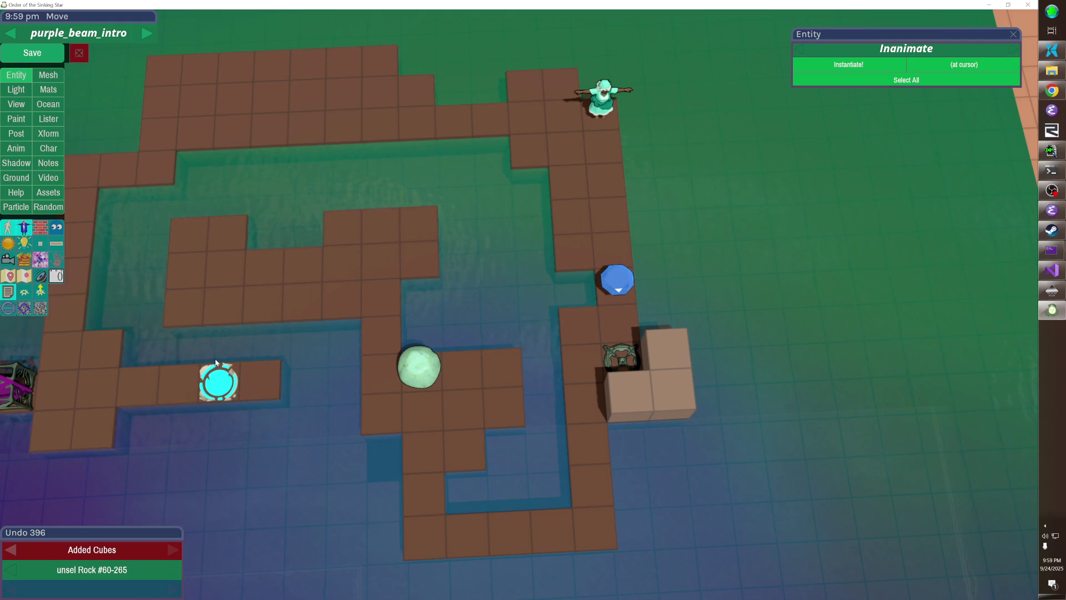
pyautogui.click(234, 227)
pyautogui.click(239, 231)
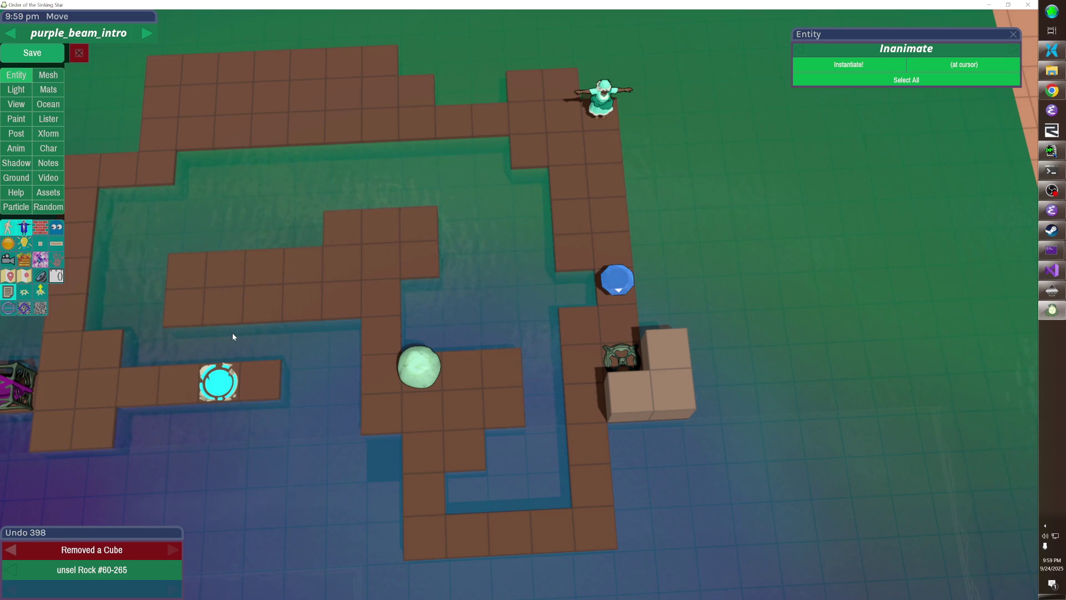
pyautogui.click(272, 267)
pyautogui.click(452, 447)
# - Nudge the green boulder up one tile and back down
pyautogui.moveTo(459, 441)
pyautogui.mouseDown()
pyautogui.moveTo(469, 389)
pyautogui.moveTo(535, 303)
pyautogui.mouseUp()
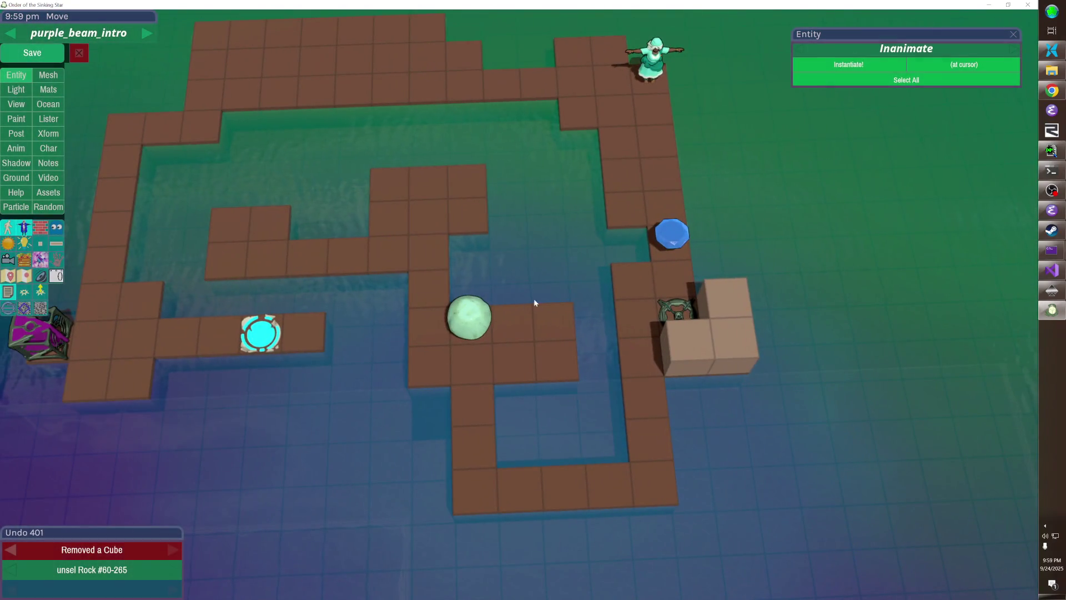
pyautogui.click(465, 323)
pyautogui.moveTo(467, 334); pyautogui.dragTo(467, 326)
pyautogui.press('Up')
pyautogui.press('Up')
pyautogui.press('Up')
# - Settle the green boulder one tile down and undo a stray floor cube removal
pyautogui.press('Down')
pyautogui.press('Down')
pyautogui.press('Down')
pyautogui.press('Down')
pyautogui.press('Escape')
pyautogui.rightClick(505, 375)
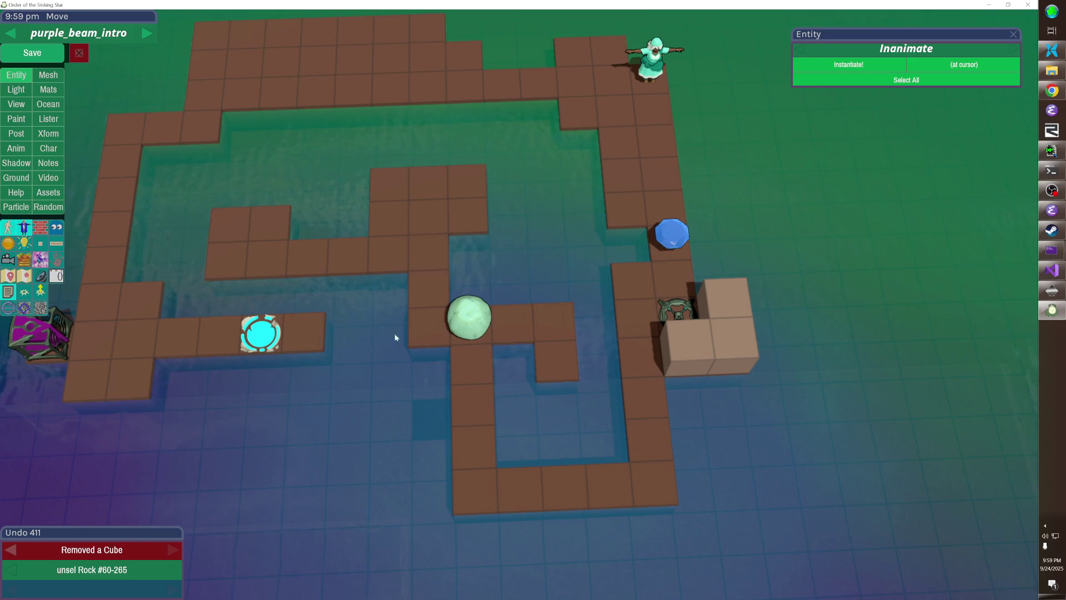
pyautogui.hotkey('ctrl', 'z')
pyautogui.hotkey('ctrl', 'z')
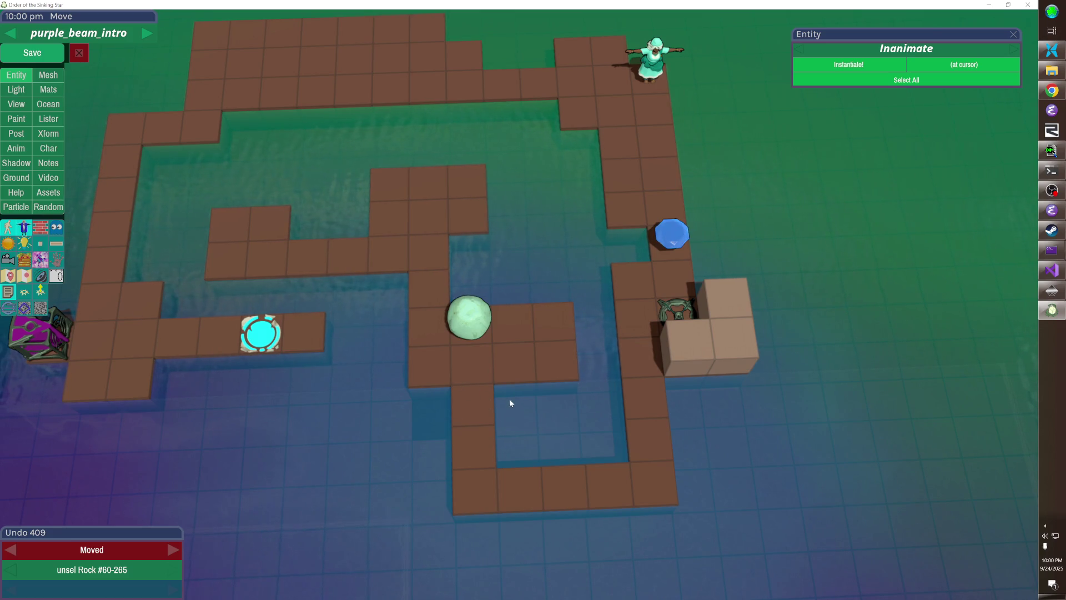
# - Leave a lone tile below the platform, then select the GAME_PROM_Boulder_B rock on the palette level
pyautogui.rightClick(476, 417)
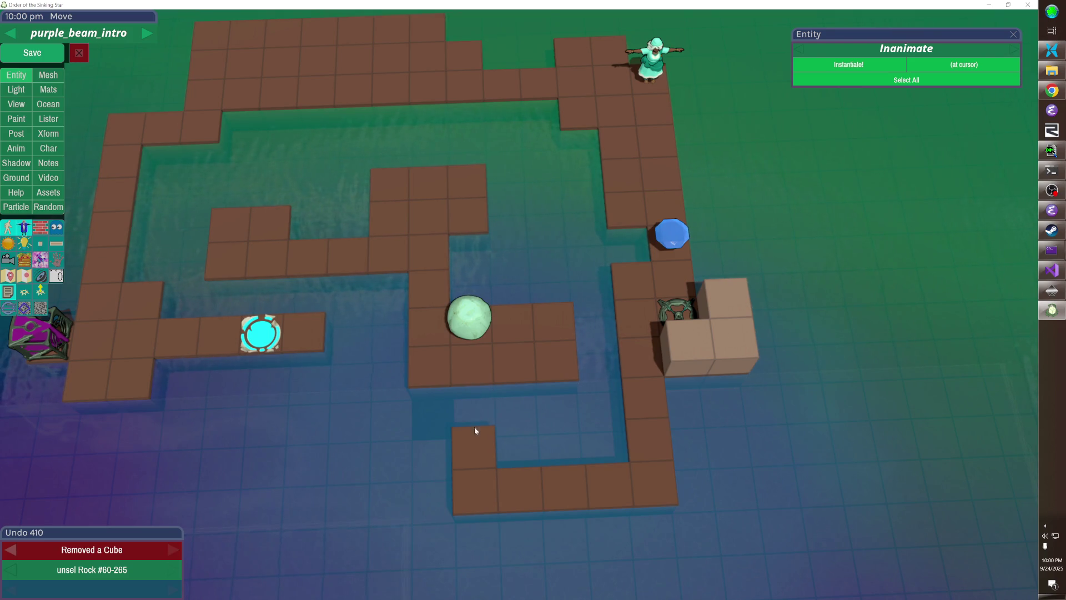
pyautogui.click(473, 391)
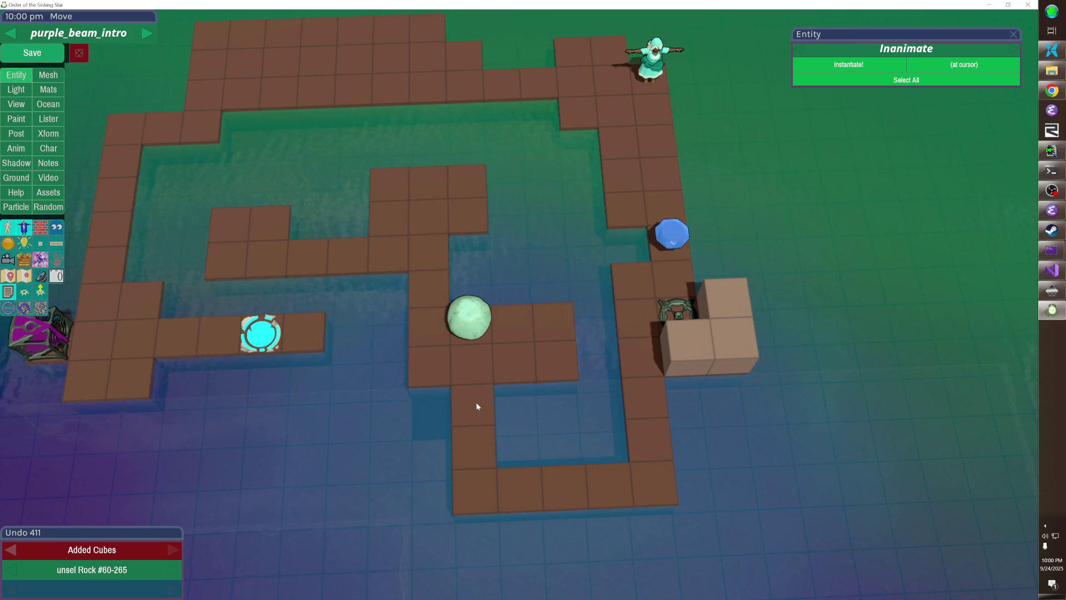
pyautogui.rightClick(476, 452)
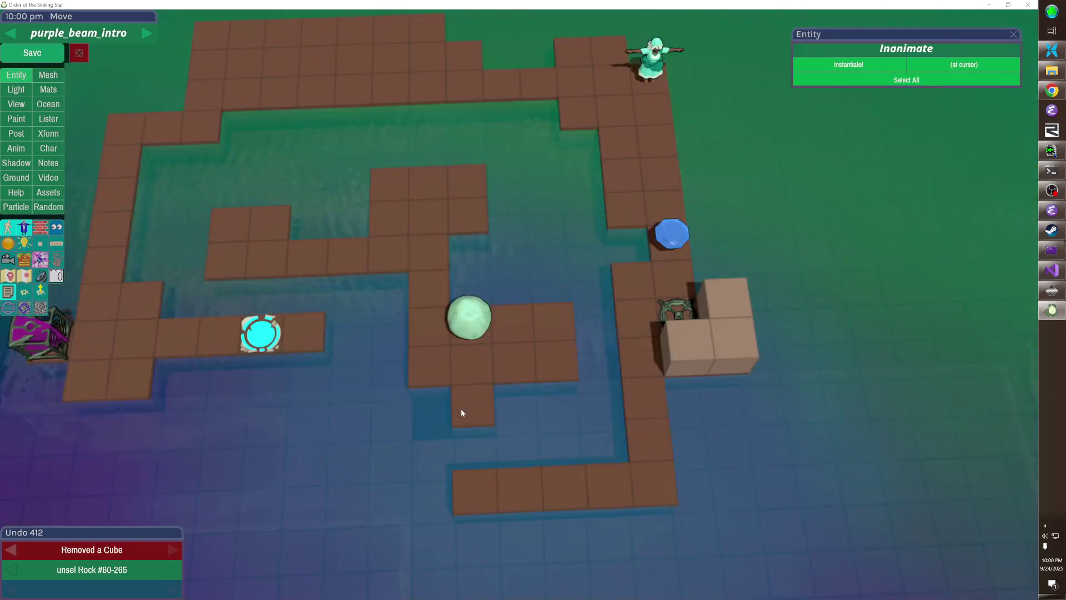
pyautogui.press('pagedown')
pyautogui.click(532, 185)
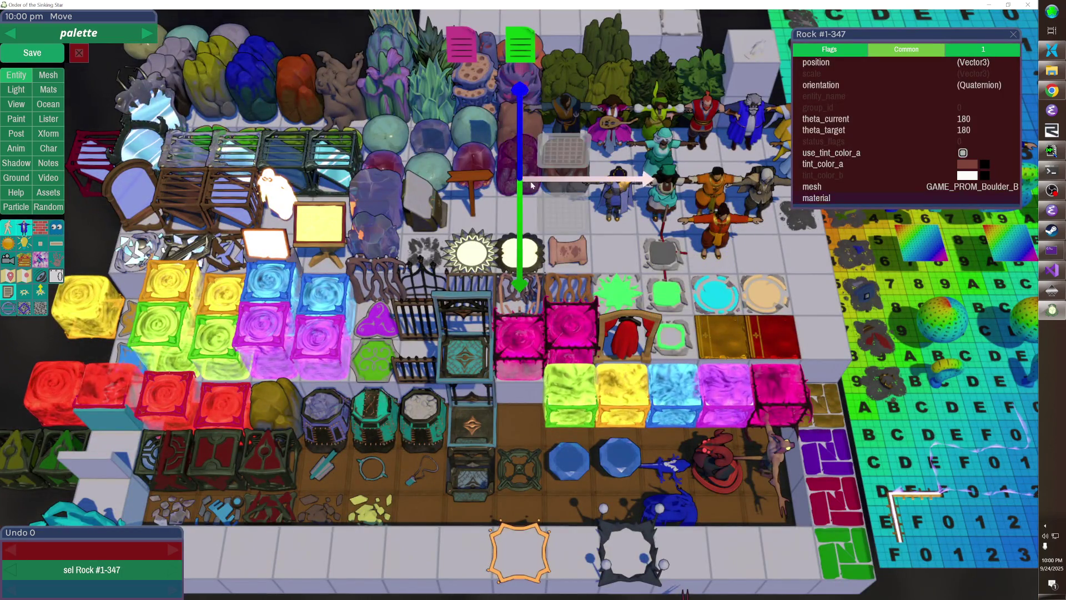
# - Paste the copied rock onto the lone tile in purple_beam_intro
pyautogui.press('pageup')
pyautogui.hotkey('ctrl', 'v')
pyautogui.click(520, 488)
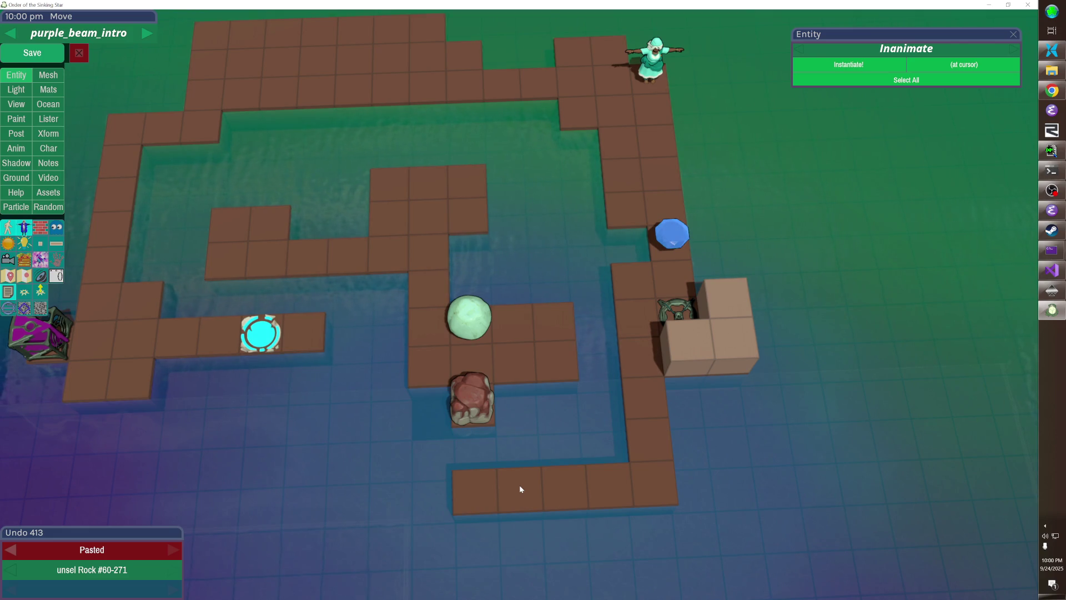
pyautogui.moveTo(518, 485)
pyautogui.mouseDown()
pyautogui.moveTo(542, 182)
pyautogui.moveTo(518, 303)
pyautogui.mouseUp()
# - Shift the green boulder one tile to the right
pyautogui.click(456, 284)
pyautogui.moveTo(456, 284); pyautogui.dragTo(500, 283)
pyautogui.click(475, 274)
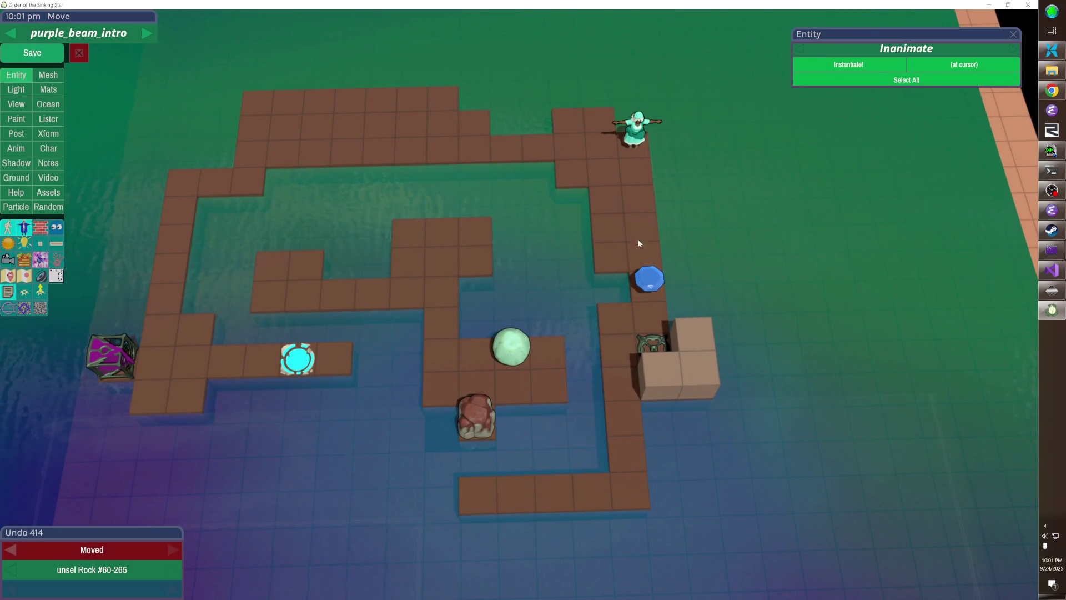
# - Remove the connecting floor tile, fill the jagged right-block edge, and delete four tiles beside the character
pyautogui.click(540, 151)
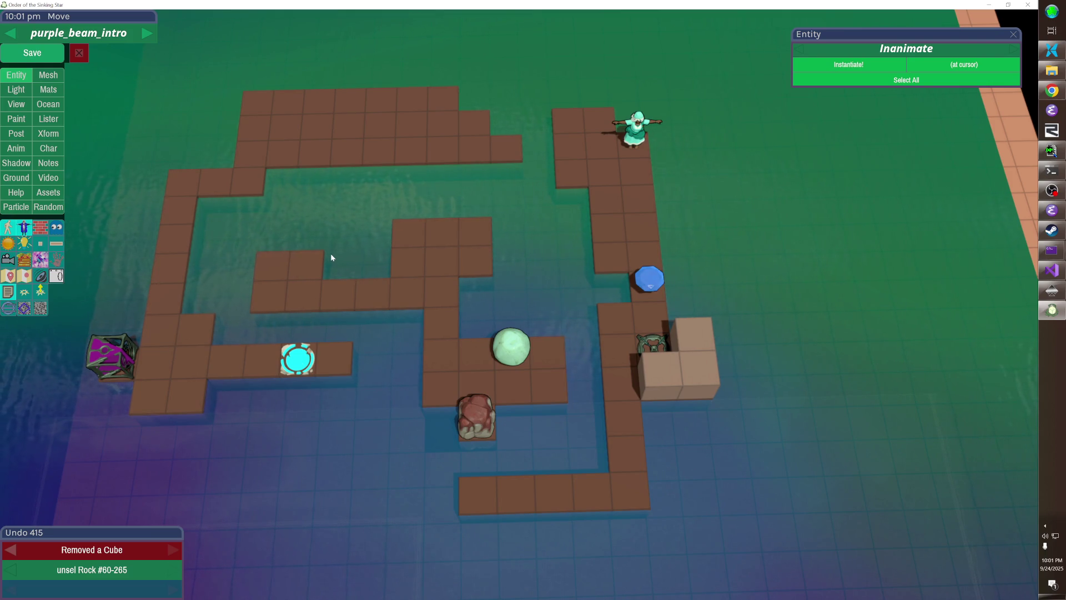
pyautogui.moveTo(331, 253); pyautogui.dragTo(288, 261)
pyautogui.moveTo(645, 220); pyautogui.dragTo(658, 222)
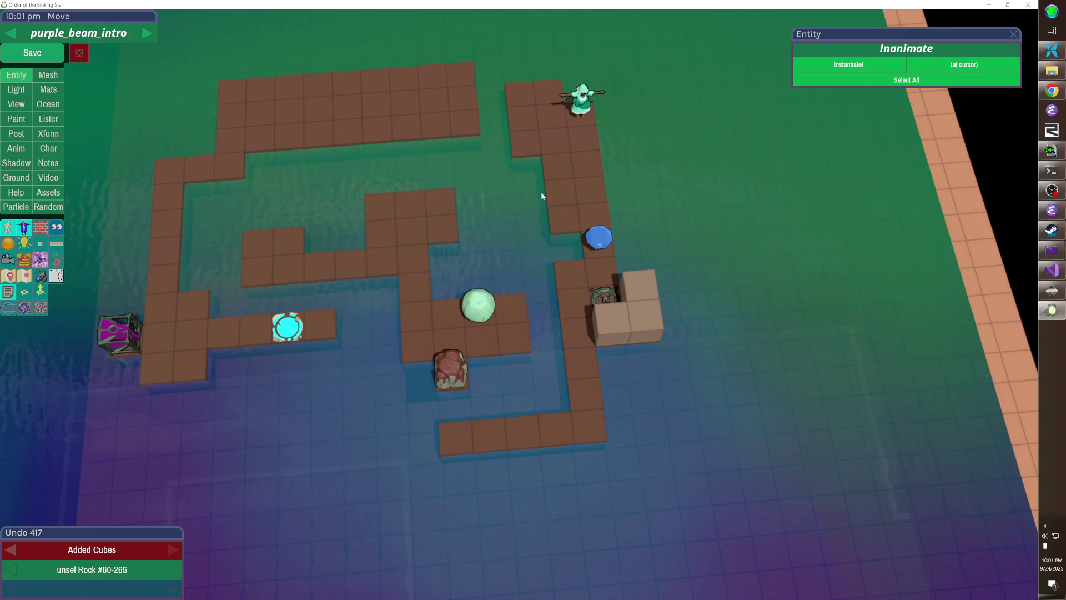
pyautogui.moveTo(530, 109)
pyautogui.mouseDown()
pyautogui.moveTo(516, 137)
pyautogui.moveTo(542, 98)
pyautogui.mouseUp()
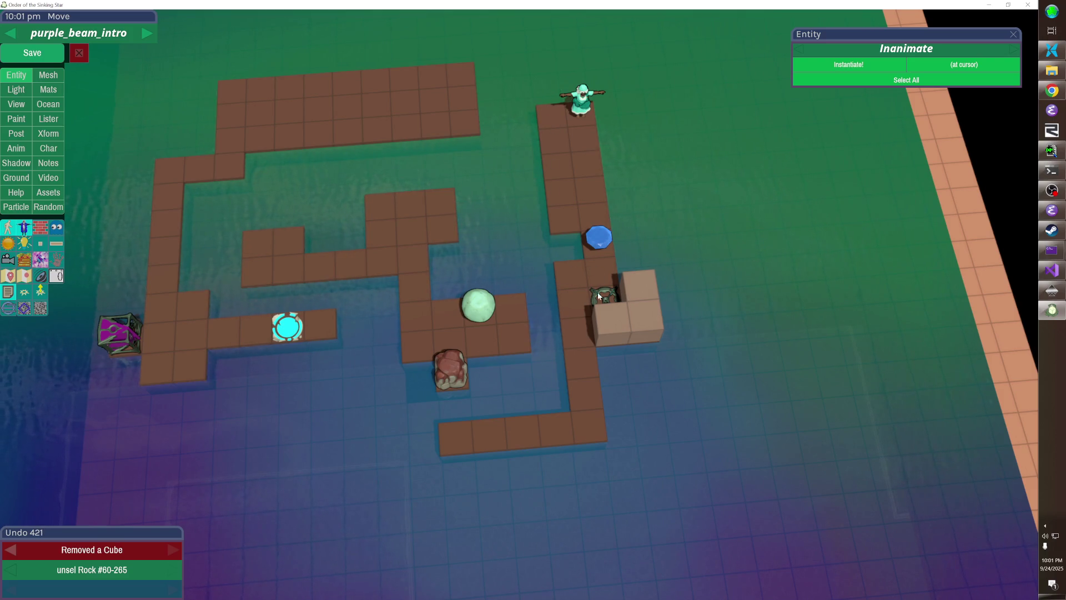
pyautogui.click(478, 305)
# - Nudge Rock #60-265 a tile left and down with the arrow keys
pyautogui.press('Left')
pyautogui.press('Left')
pyautogui.press('Left')
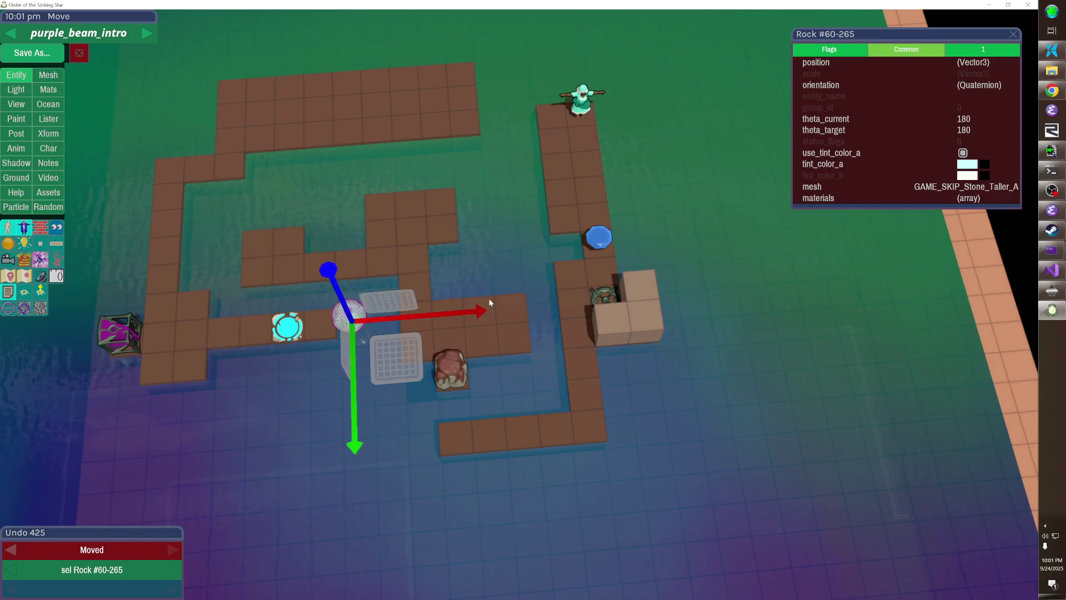
pyautogui.press('Up')
pyautogui.press('Up')
pyautogui.press('Up')
pyautogui.press('Up')
pyautogui.press('Left')
pyautogui.press('Left')
pyautogui.press('Left')
pyautogui.press('Left')
pyautogui.press('Left')
pyautogui.press('Left')
pyautogui.press('Down')
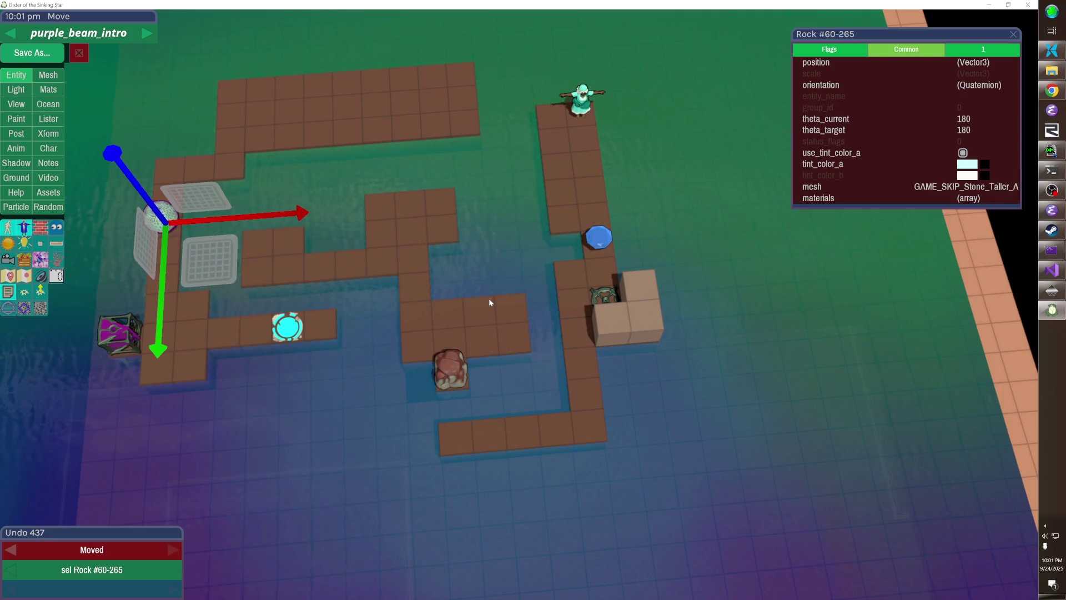
pyautogui.press('Right')
pyautogui.press('Down')
pyautogui.click(423, 297)
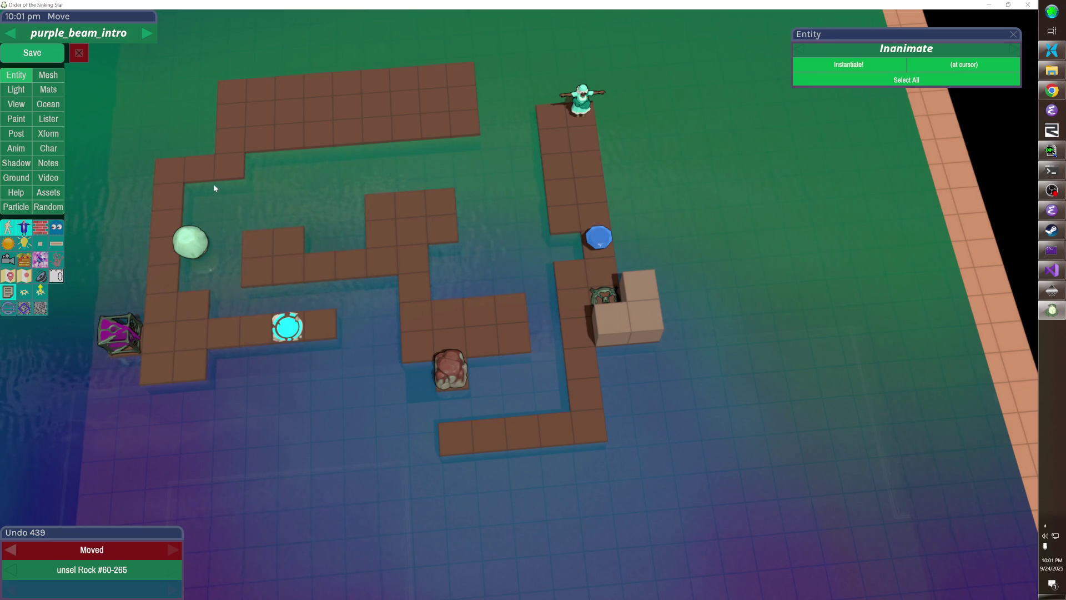
# - Add a column of floor tiles along the left wall and move the green sphere into the character's column
pyautogui.click(184, 196)
pyautogui.moveTo(195, 212); pyautogui.dragTo(190, 305)
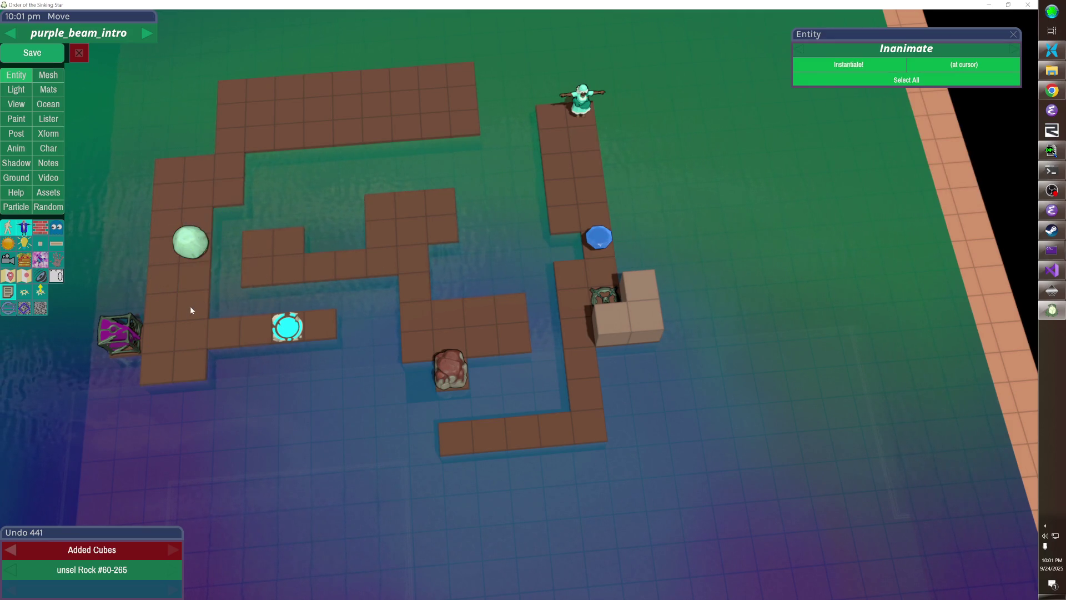
pyautogui.press('space')
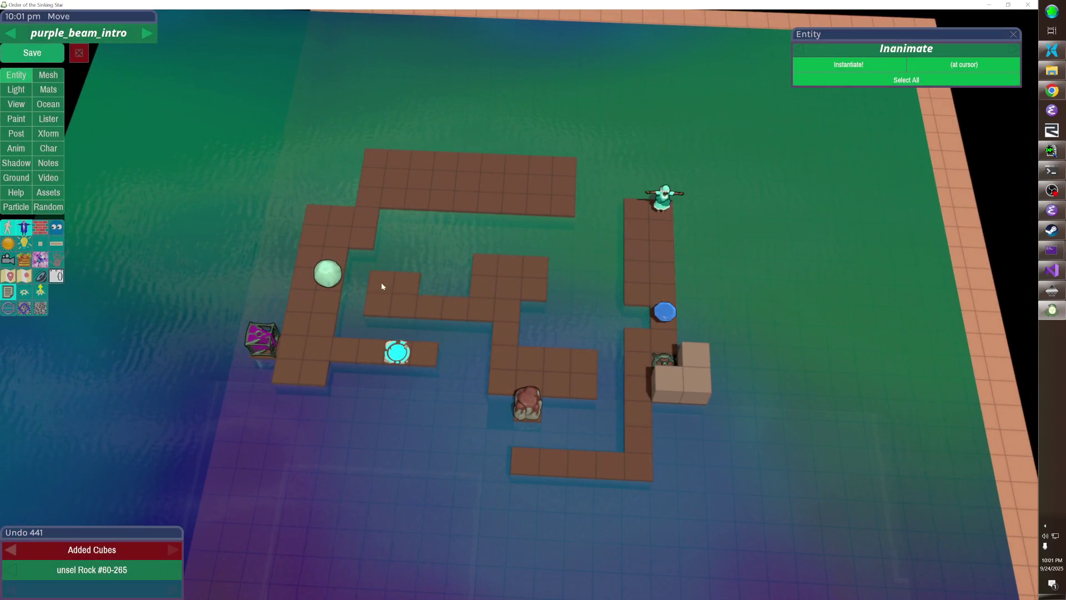
pyautogui.moveTo(393, 302)
pyautogui.mouseDown()
pyautogui.moveTo(694, 258)
pyautogui.moveTo(683, 302)
pyautogui.mouseUp()
pyautogui.click(693, 336)
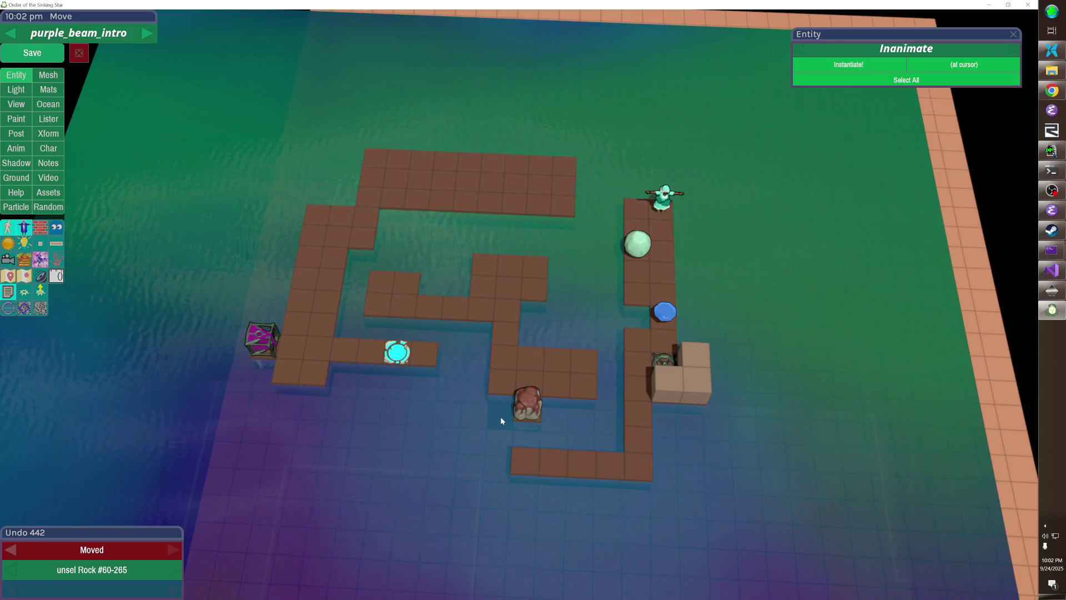
pyautogui.press('Escape')
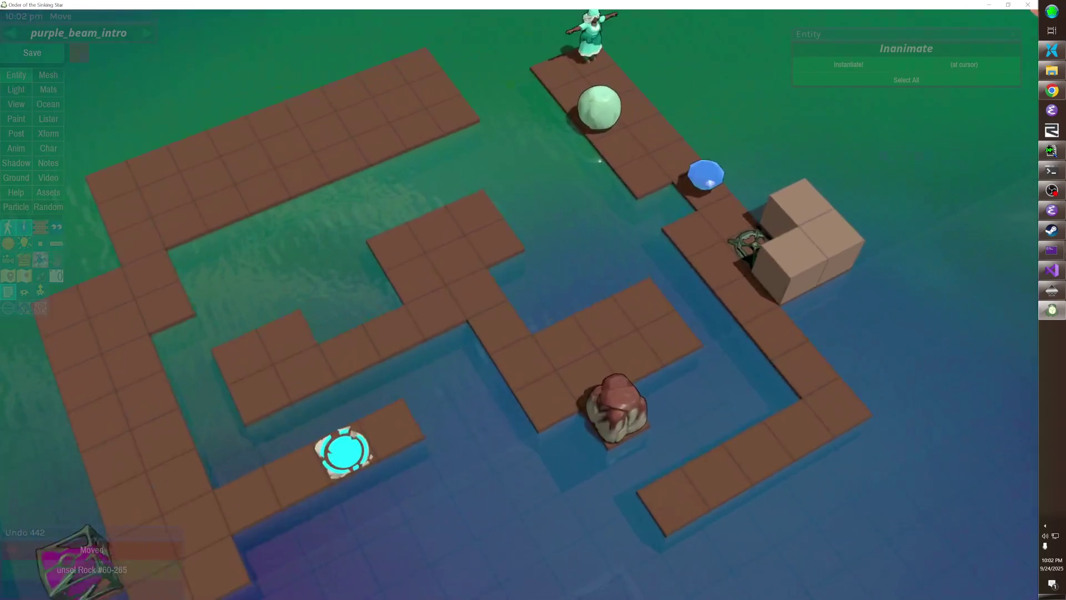
# - Move Rock #60-271 onto the central platform's bottom edge, nudging it one tile down
pyautogui.click(761, 310)
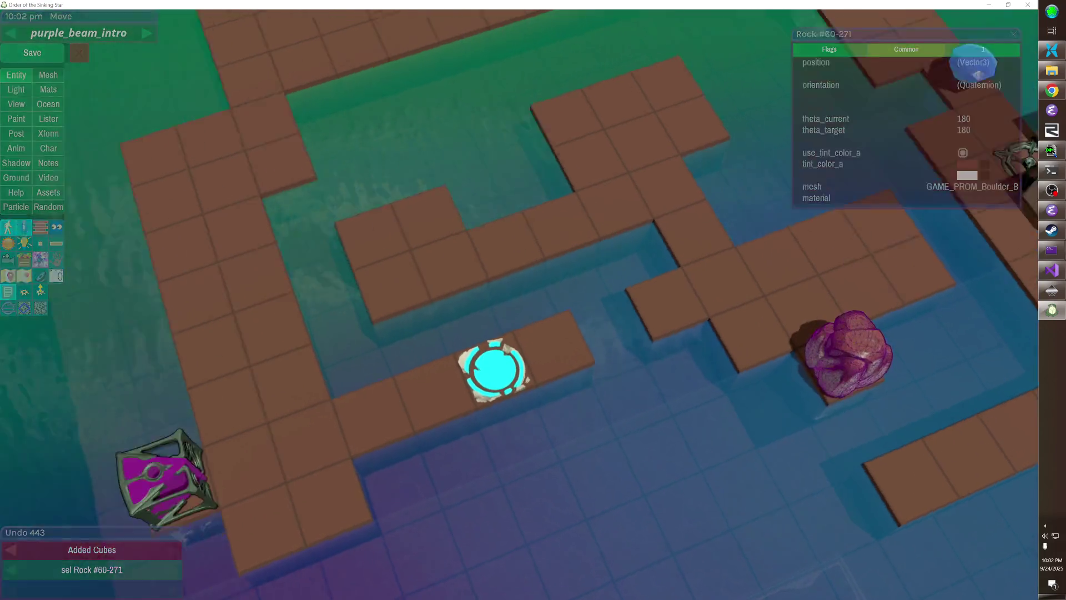
pyautogui.click(518, 304)
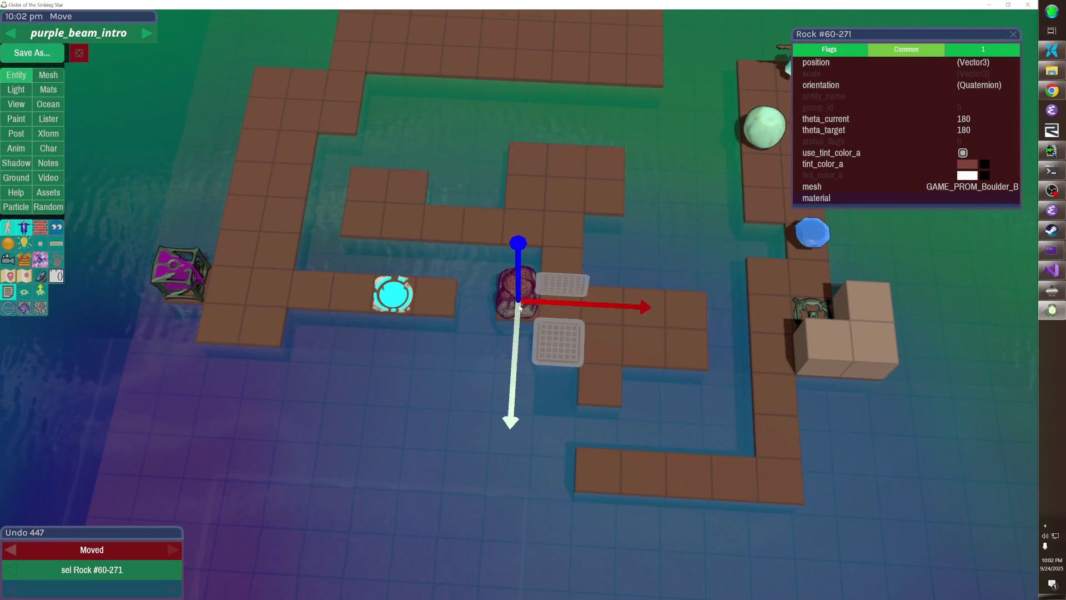
pyautogui.click(519, 307)
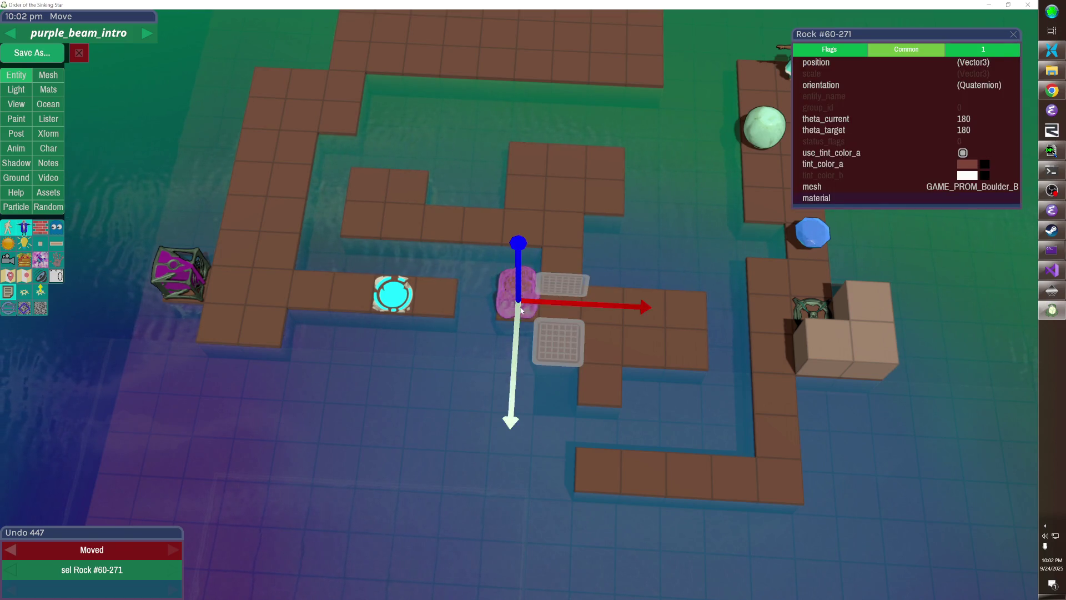
pyautogui.moveTo(519, 307); pyautogui.dragTo(521, 310)
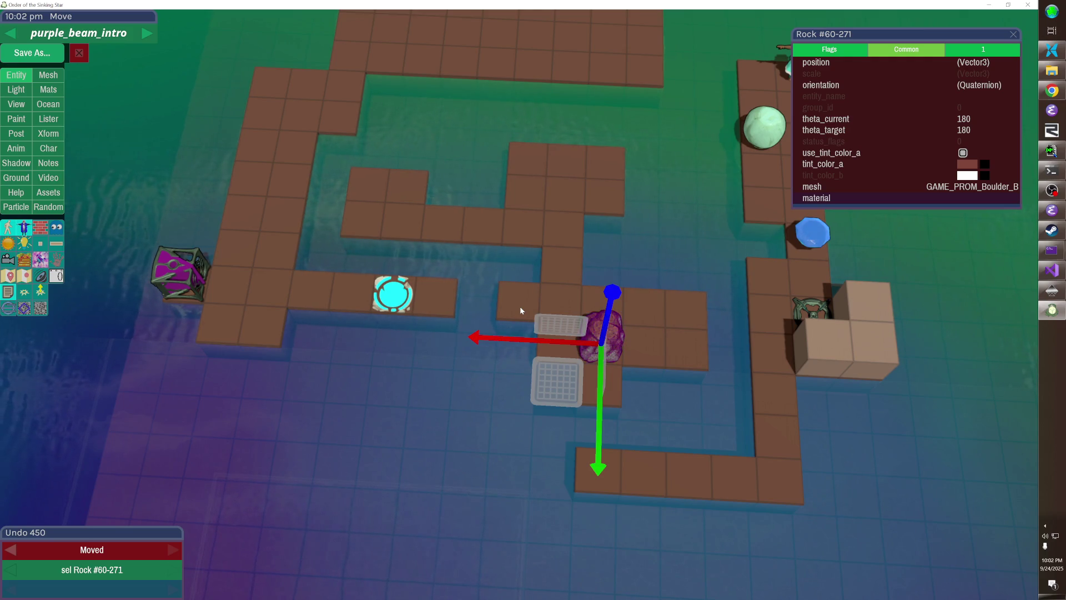
pyautogui.press('Down')
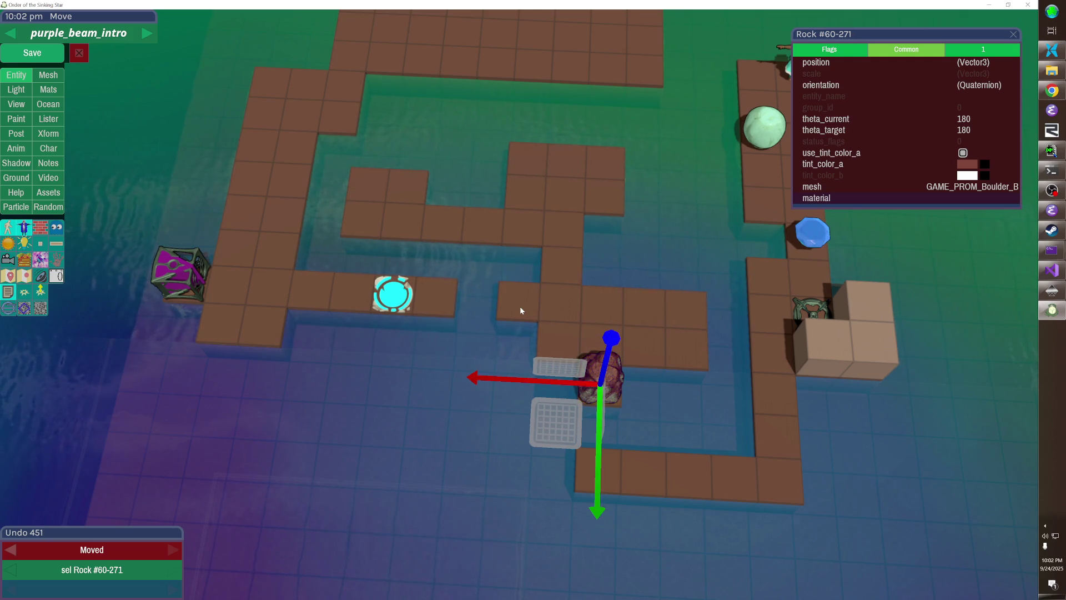
# - Delete the bottom walkway tiles and the lower right column tiles
pyautogui.click(776, 395)
pyautogui.click(777, 436)
pyautogui.click(779, 479)
pyautogui.click(599, 477)
pyautogui.click(644, 478)
pyautogui.click(689, 477)
pyautogui.click(731, 476)
# - Add floor tiles beneath the boulder
pyautogui.click(644, 396)
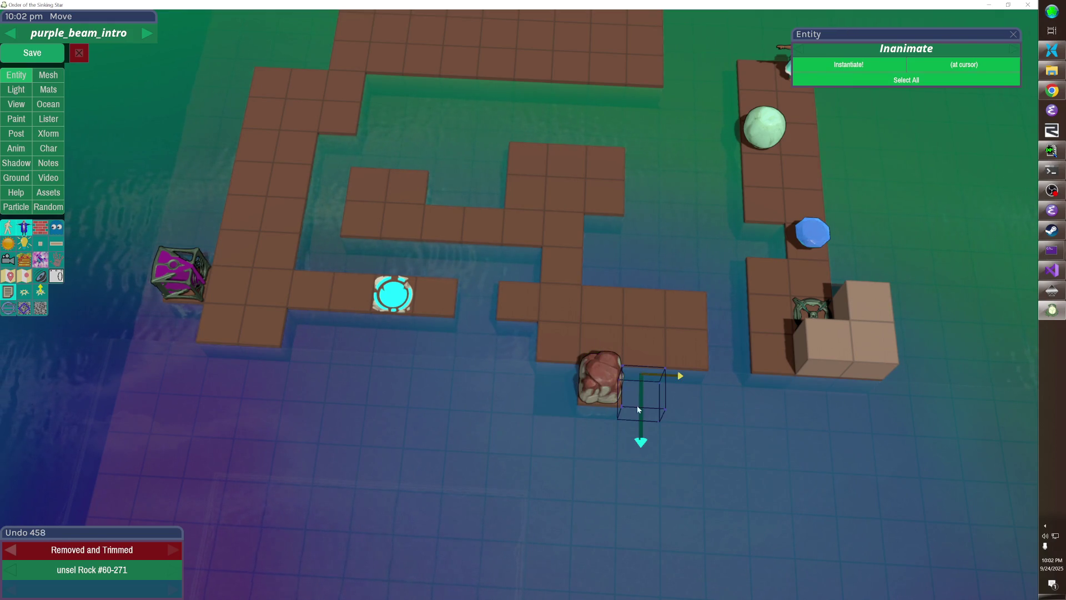
pyautogui.click(587, 439)
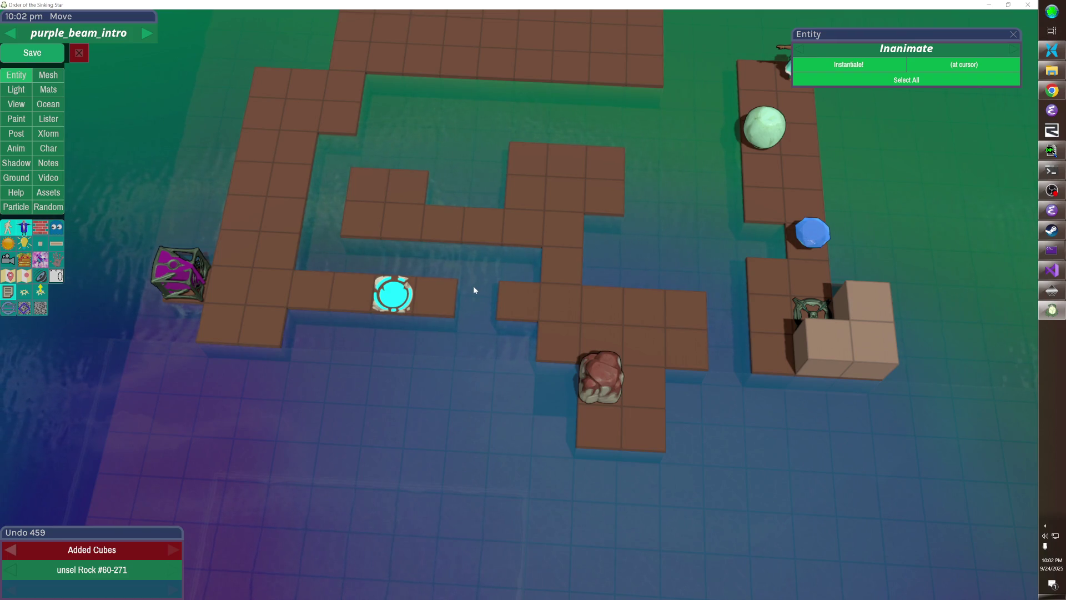
pyautogui.scroll(2, 473, 289)
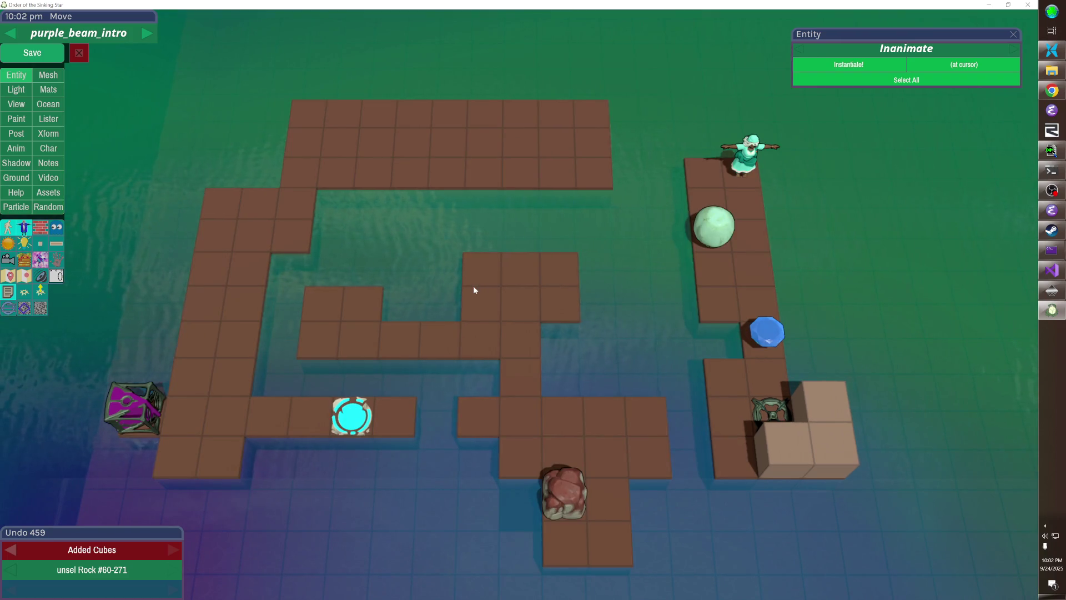
# - Reset the camera with the cam console command and save the level
pyautogui.press('s')
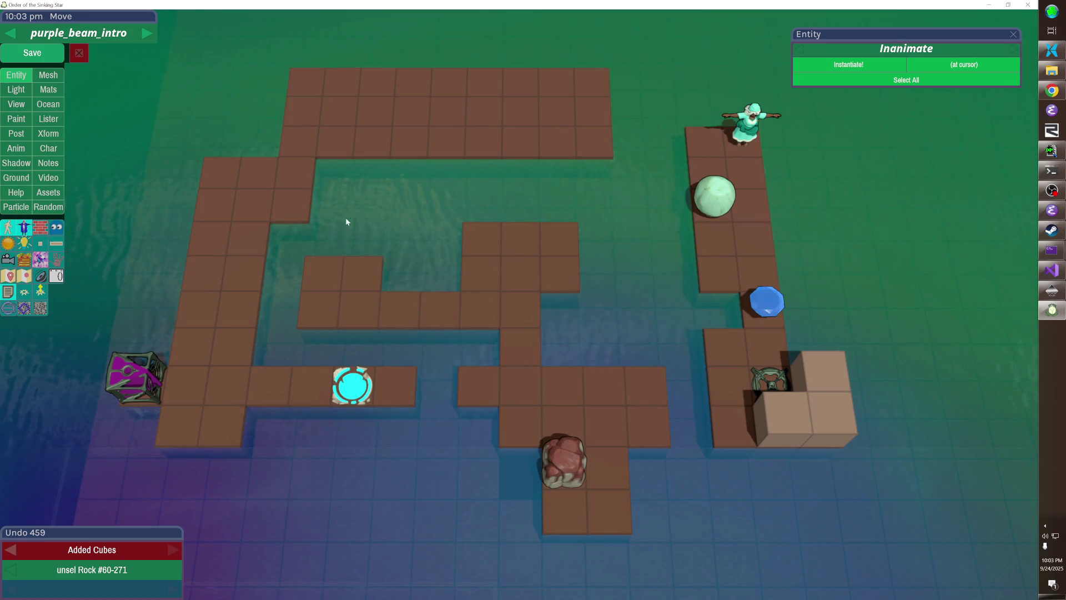
pyautogui.press('`')
pyautogui.write('cam')
pyautogui.press('Return')
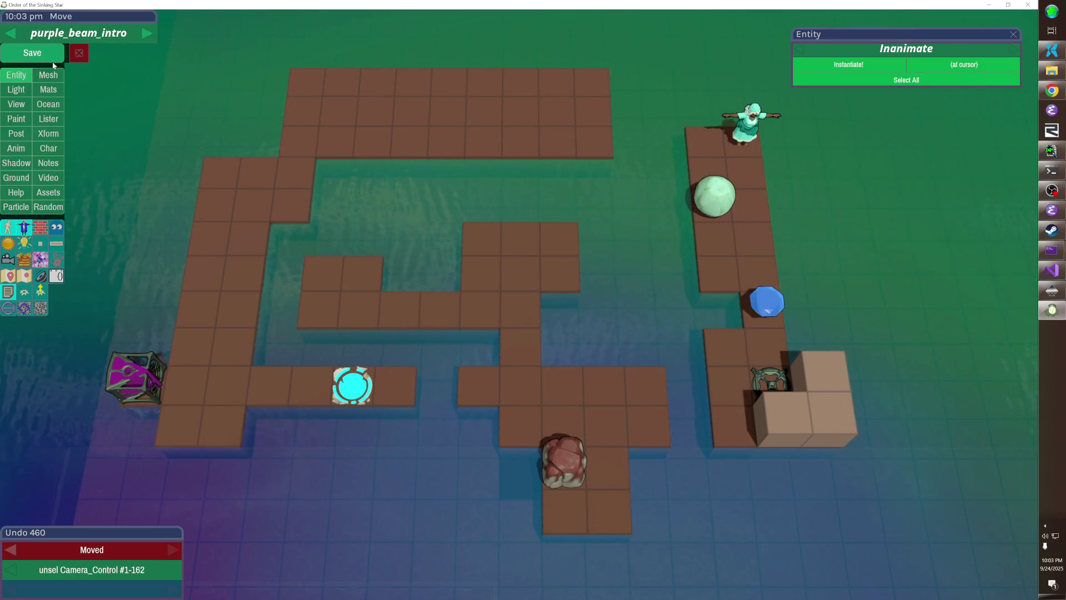
pyautogui.click(51, 58)
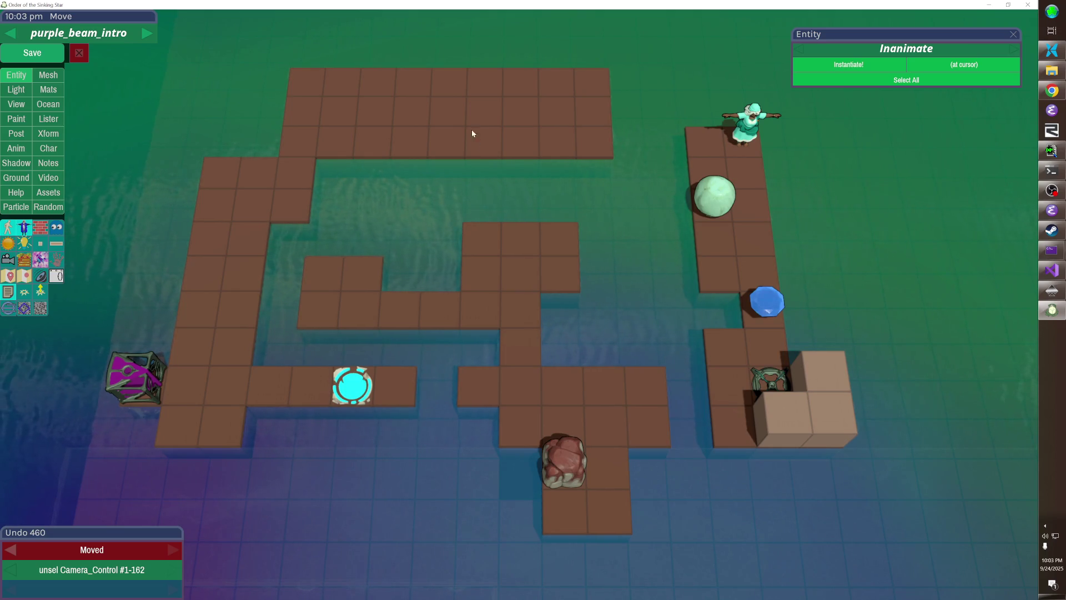
# - Trim the top platform's lower-right corner tile, extend its left side, and save
pyautogui.click(594, 143)
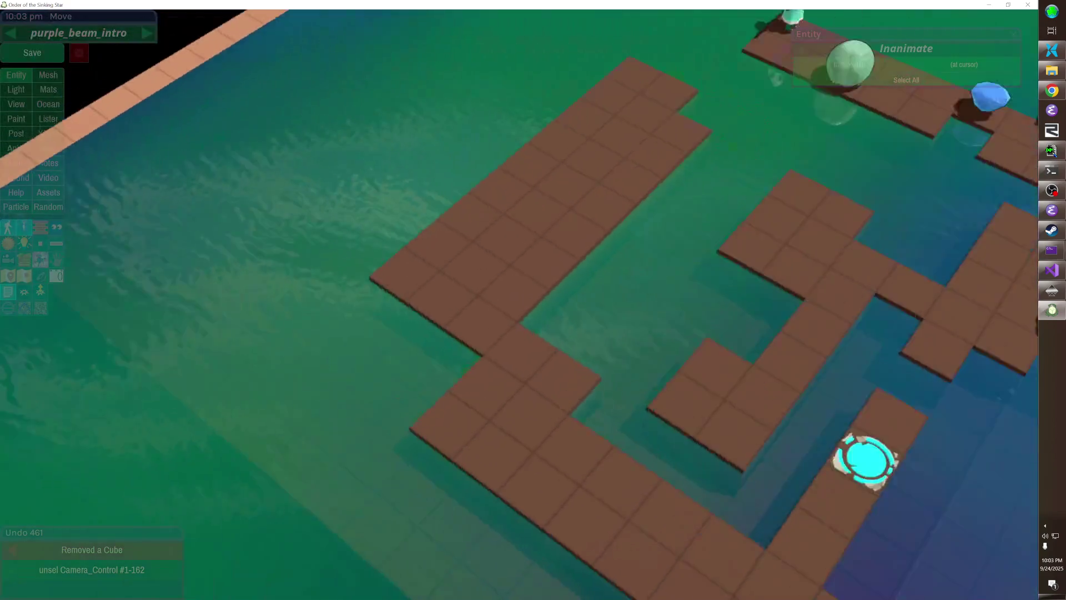
pyautogui.moveTo(561, 261); pyautogui.dragTo(495, 264)
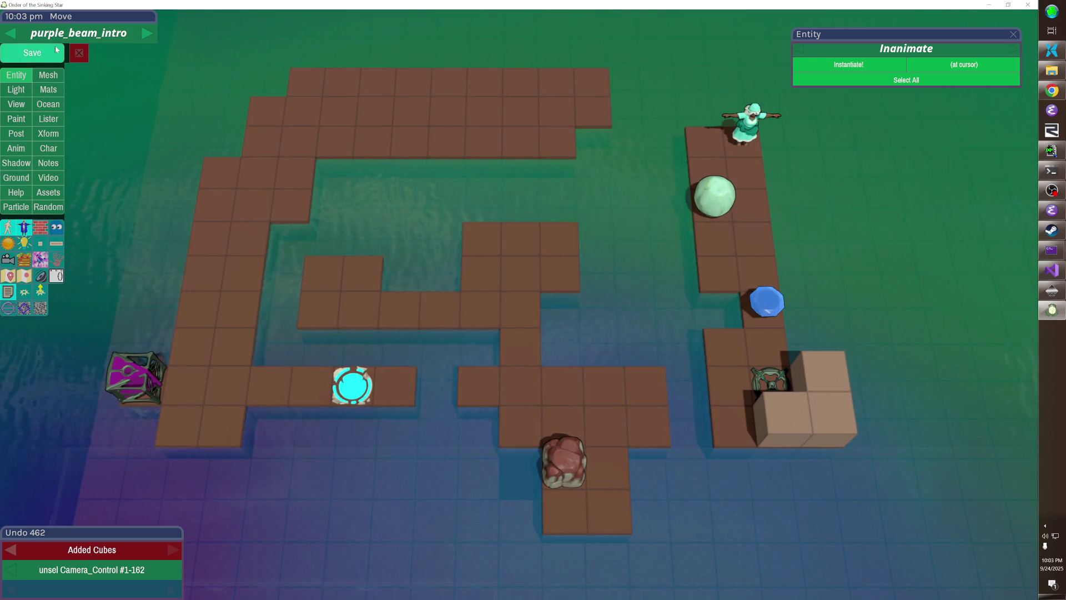
pyautogui.click(55, 46)
# - Playtest the level by pushing the sphere into the water, then return to editing
pyautogui.press('Escape')
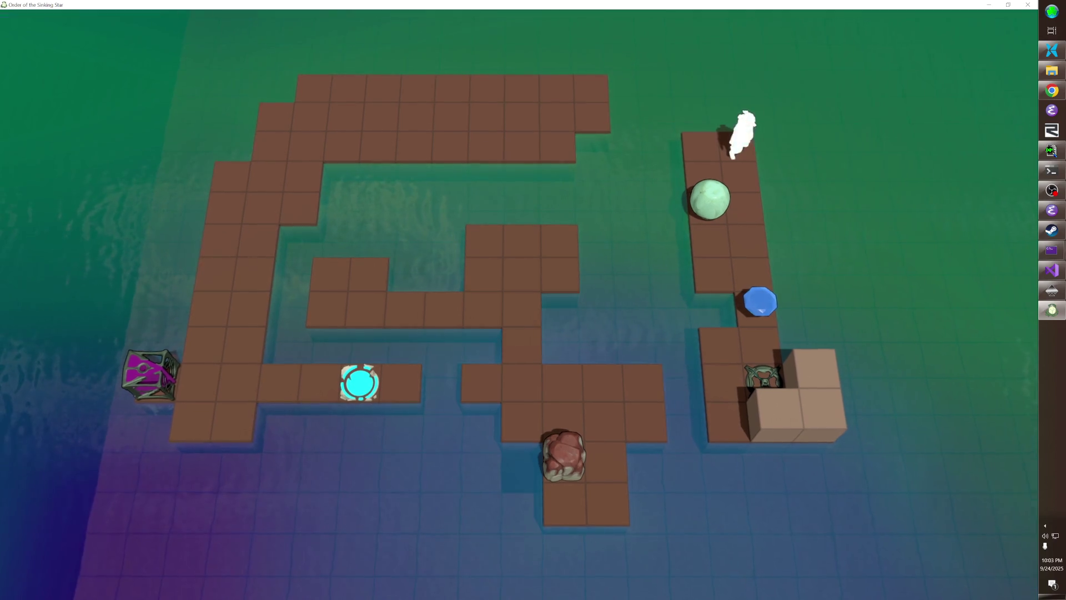
pyautogui.press('Down')
pyautogui.press('Left')
pyautogui.press('Right')
pyautogui.press('Left')
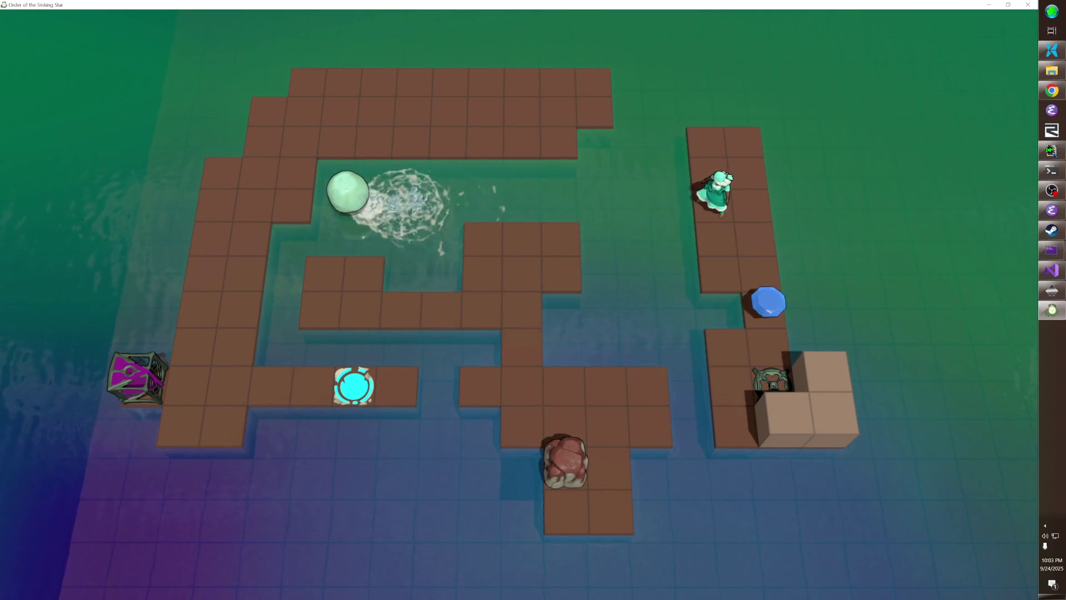
pyautogui.press('Escape')
# - Select the level's Settings entity and show its timing fields
pyautogui.click(910, 53)
pyautogui.click(910, 53)
pyautogui.click(910, 52)
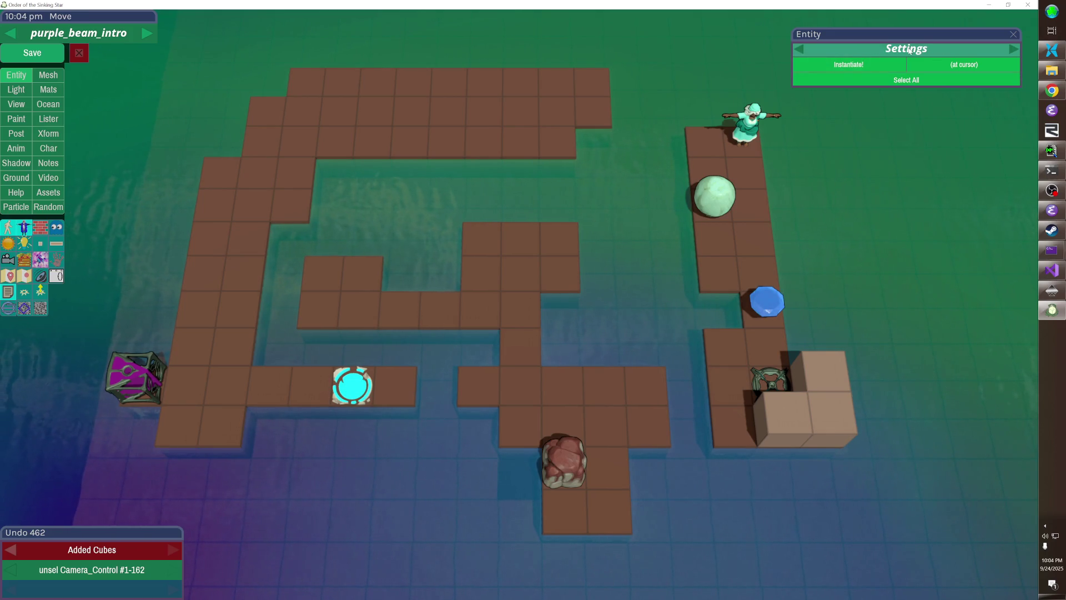
pyautogui.click(914, 81)
pyautogui.click(993, 50)
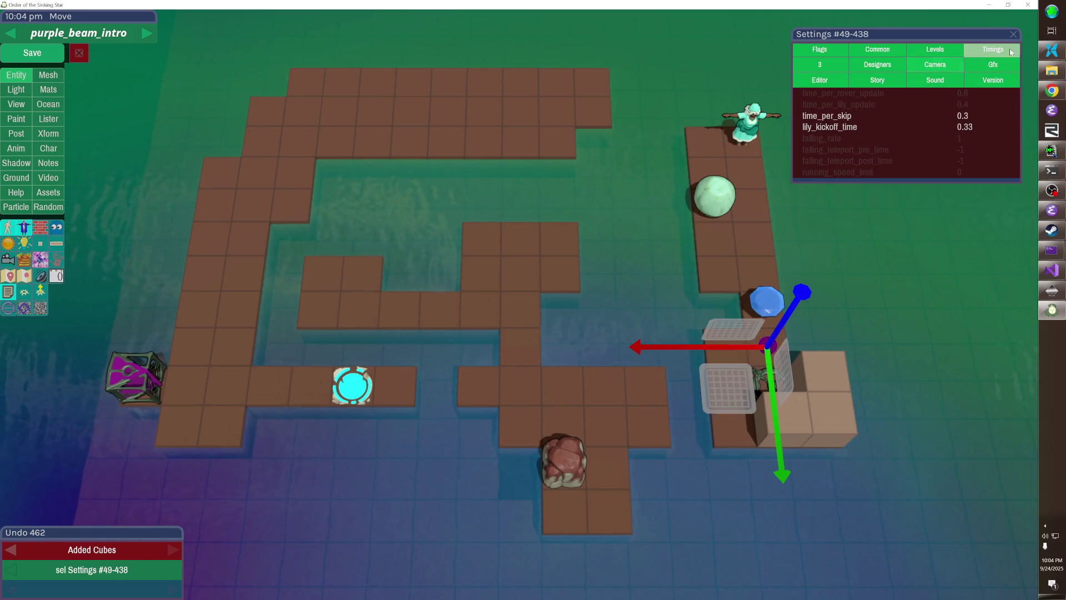
# - Set time_per_skip to 0.2 and save the level
pyautogui.click(973, 117)
pyautogui.write('0.22')
pyautogui.press('Return')
pyautogui.click(974, 118)
pyautogui.press('BackSpace')
pyautogui.press('Return')
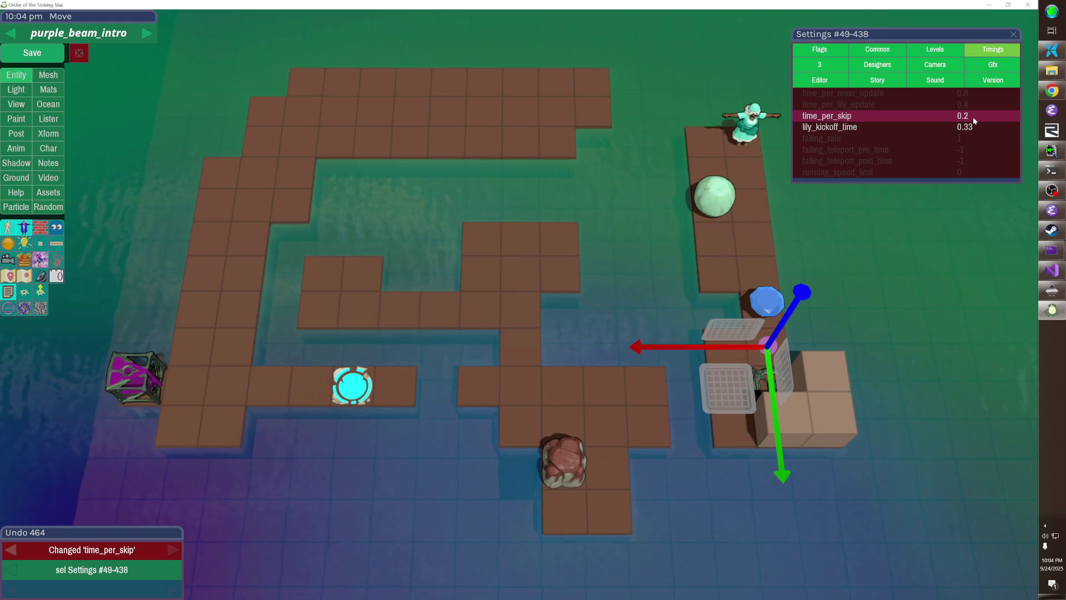
pyautogui.click(33, 52)
pyautogui.click(78, 53)
# - Push the green ball left across the water and the blue block down, then walk the left column
pyautogui.press('Down')
pyautogui.press('Up')
pyautogui.press('Left')
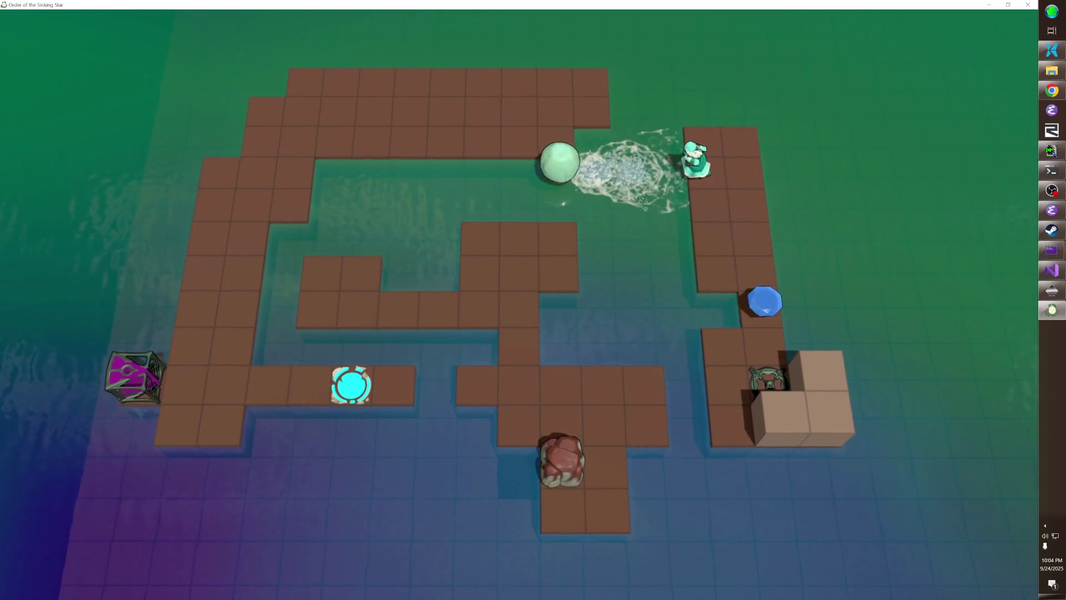
pyautogui.press('Down')
pyautogui.press('Down')
pyautogui.press('Down')
pyautogui.press('Down')
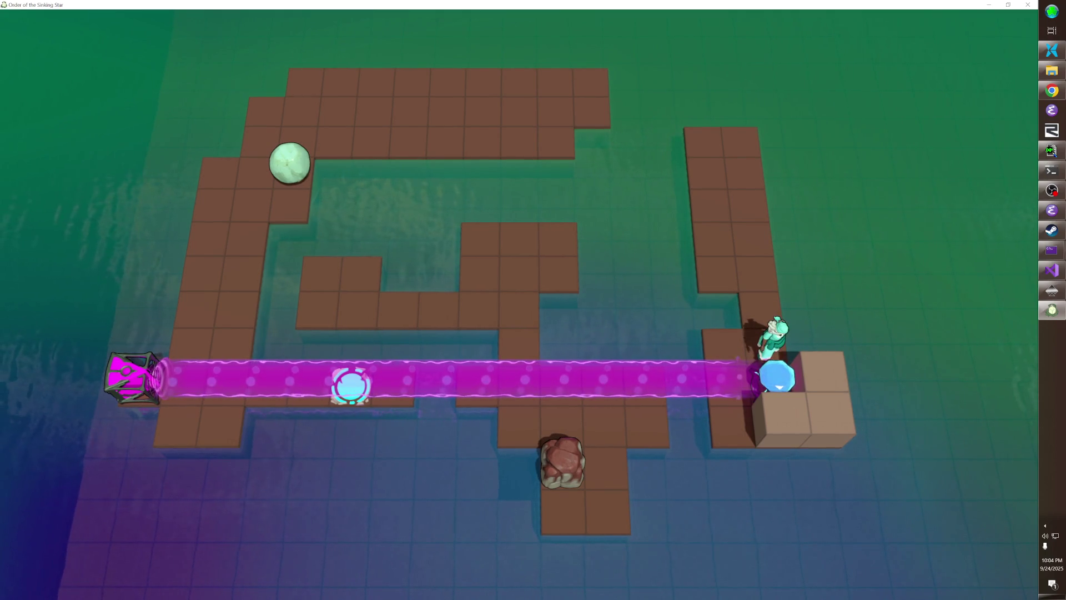
pyautogui.press('Left')
pyautogui.press('Up')
pyautogui.press('Up')
pyautogui.press('Up')
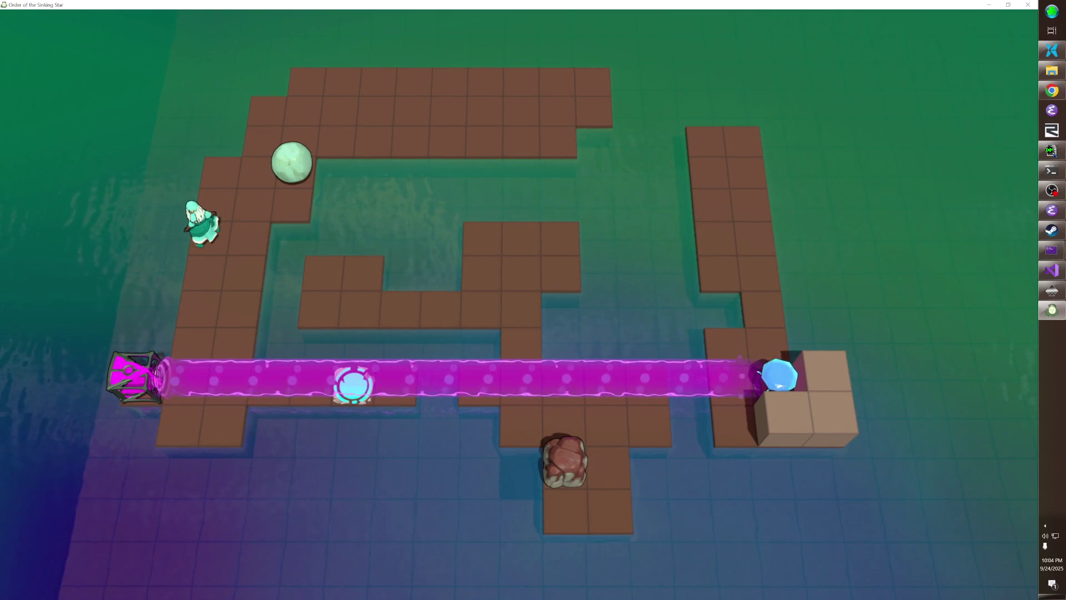
pyautogui.press('Down')
pyautogui.press('Down')
pyautogui.press('Down')
# - Push the green ball along the top row and off into the water, rewinding once
pyautogui.press('Up')
pyautogui.press('Up')
pyautogui.press('Up')
pyautogui.press('Right')
pyautogui.press('Right')
pyautogui.press('Up')
pyautogui.press('Left')
pyautogui.press('Up')
pyautogui.press('Right')
pyautogui.press('Right')
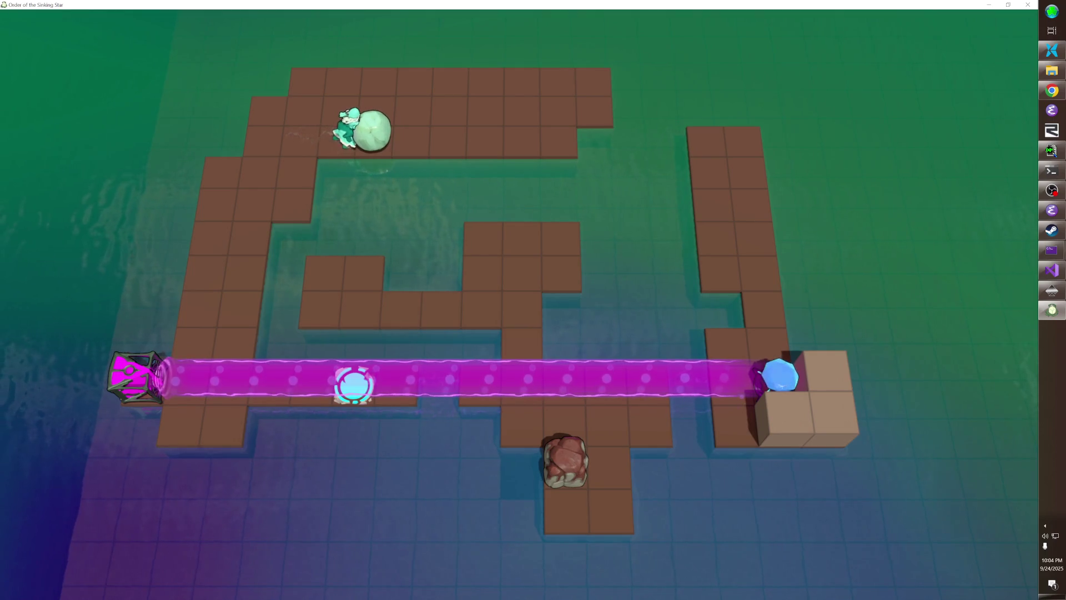
pyautogui.press('z')
pyautogui.press('z')
pyautogui.press('z')
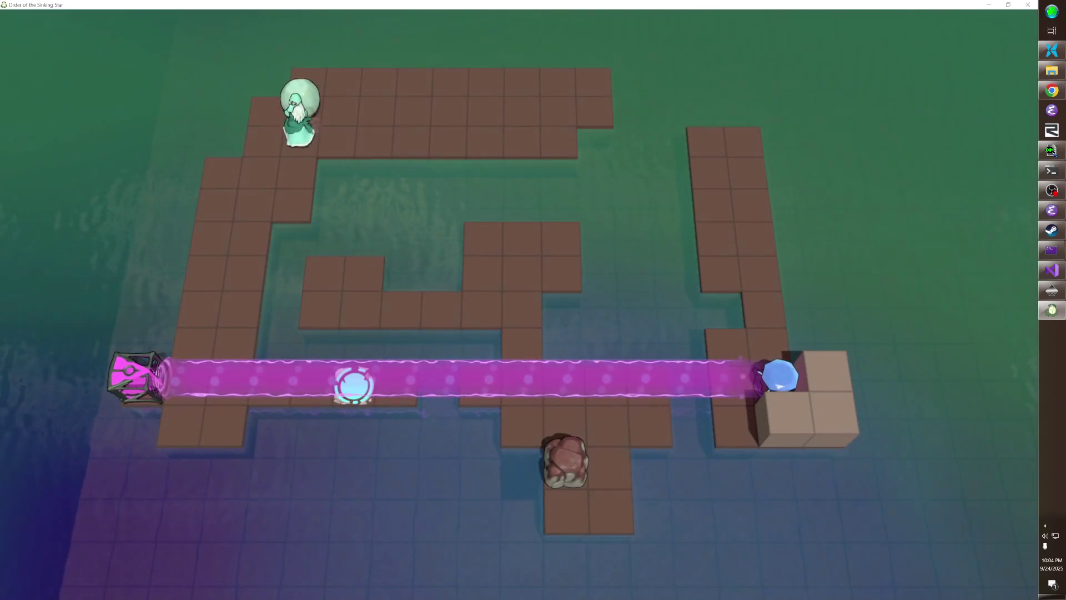
pyautogui.press('Left')
pyautogui.press('Up')
pyautogui.press('Right')
pyautogui.press('Right')
pyautogui.press('Right')
pyautogui.press('Up')
pyautogui.press('Down')
pyautogui.press('Left')
pyautogui.press('Left')
pyautogui.press('Left')
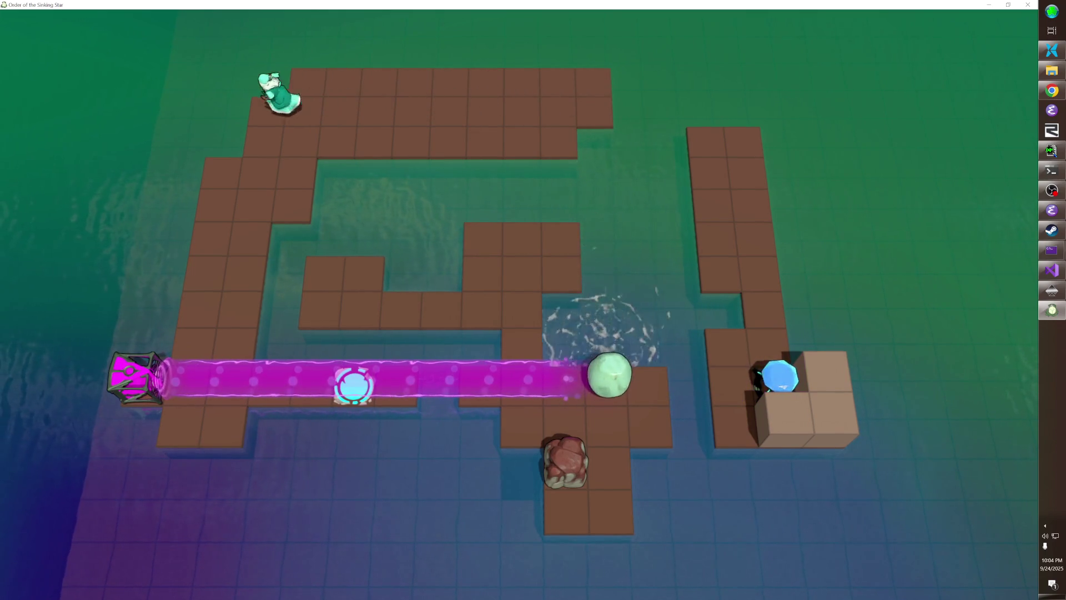
# - Step into the laser beam and push the green ball left, then up out of the beam
pyautogui.press('Down')
pyautogui.press('Down')
pyautogui.press('Down')
pyautogui.press('Down')
pyautogui.press('Left')
pyautogui.press('Right')
pyautogui.press('Right')
pyautogui.press('Right')
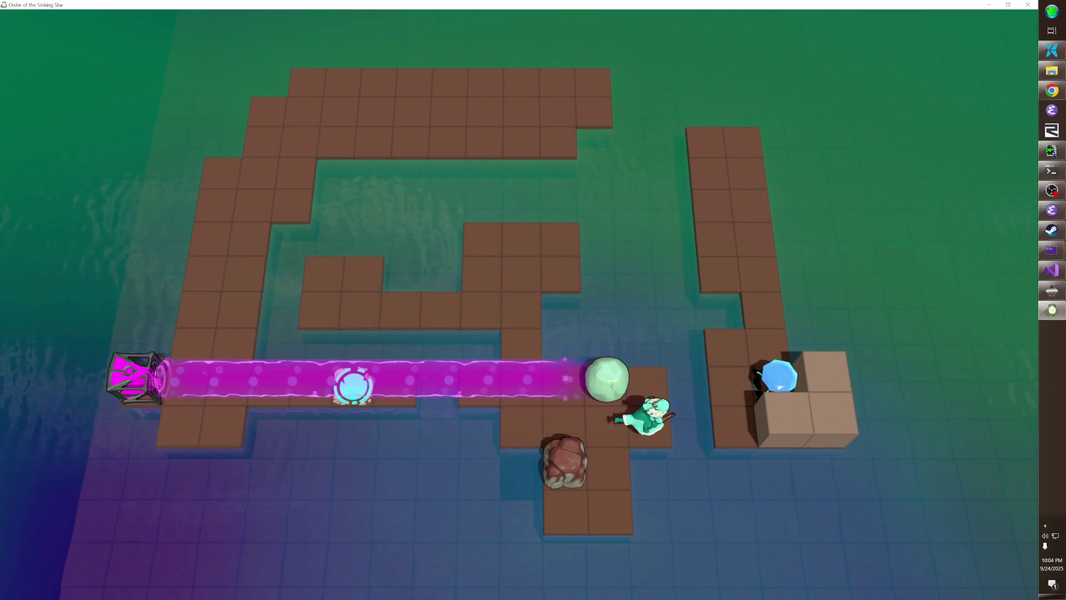
pyautogui.press('Up')
pyautogui.press('Left')
pyautogui.press('Down')
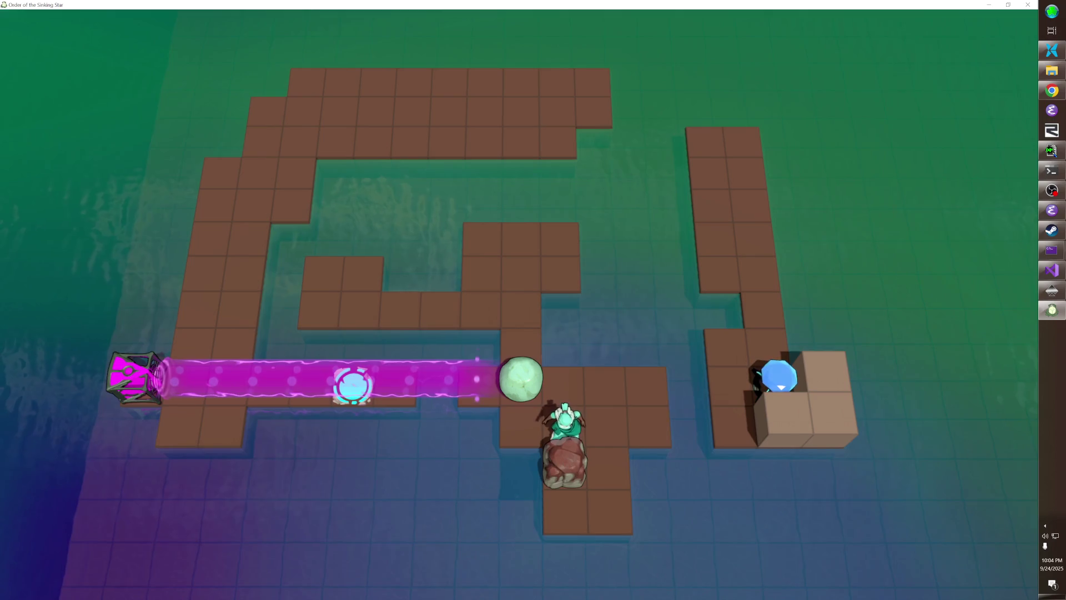
pyautogui.press('Left')
pyautogui.press('Up')
pyautogui.press('Up')
pyautogui.press('Up')
pyautogui.press('Left')
pyautogui.press('Up')
pyautogui.press('Up')
pyautogui.press('Right')
pyautogui.press('Right')
# - Push the green ball to the lower corridor's left end, then undo those pushes
pyautogui.press('Down')
pyautogui.press('Left')
pyautogui.press('Up')
pyautogui.press('Left')
pyautogui.press('Down')
pyautogui.press('Right')
pyautogui.press('Down')
pyautogui.press('Left')
pyautogui.press('Left')
pyautogui.press('Left')
pyautogui.press('z')
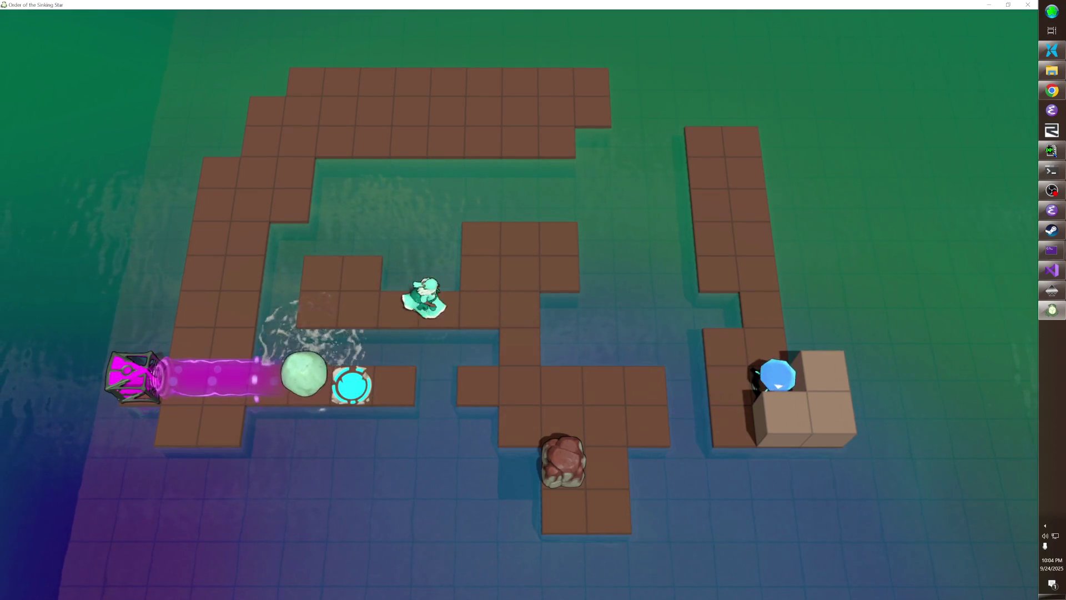
# - Walk around the rock, push it up, then left into the water gap
pyautogui.press('Down')
pyautogui.press('Down')
pyautogui.press('Down')
pyautogui.press('Right')
pyautogui.press('Right')
pyautogui.press('Down')
pyautogui.press('Down')
pyautogui.press('Left')
pyautogui.press('Up')
pyautogui.press('Right')
pyautogui.press('Up')
pyautogui.press('Left')
pyautogui.press('Left')
pyautogui.press('Left')
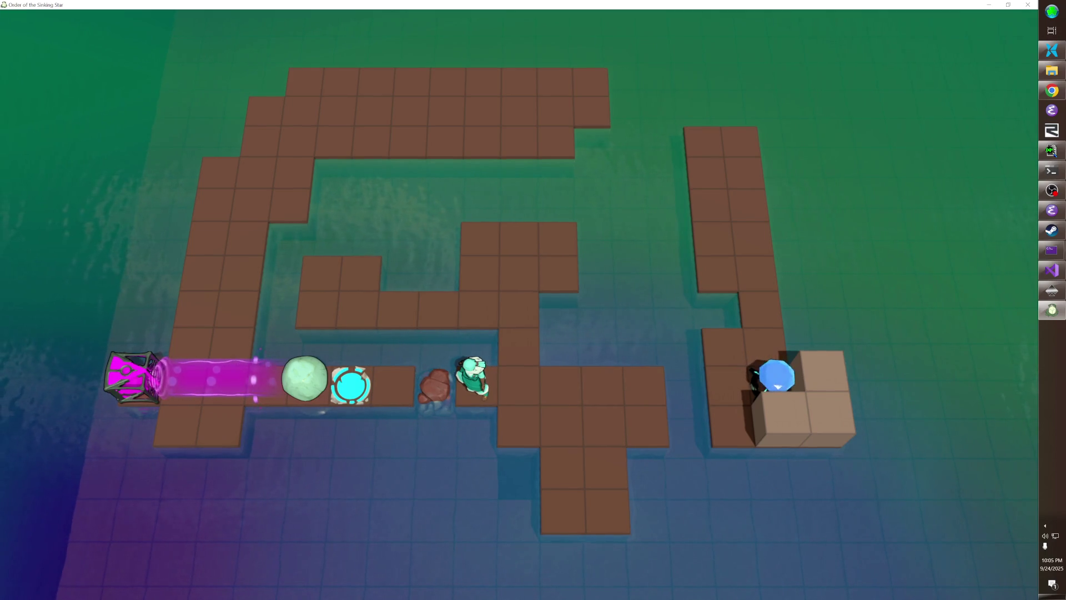
# - Rewind, push the orb north out of the beam, and push the rock up into the laser and left
pyautogui.press('z')
pyautogui.press('z')
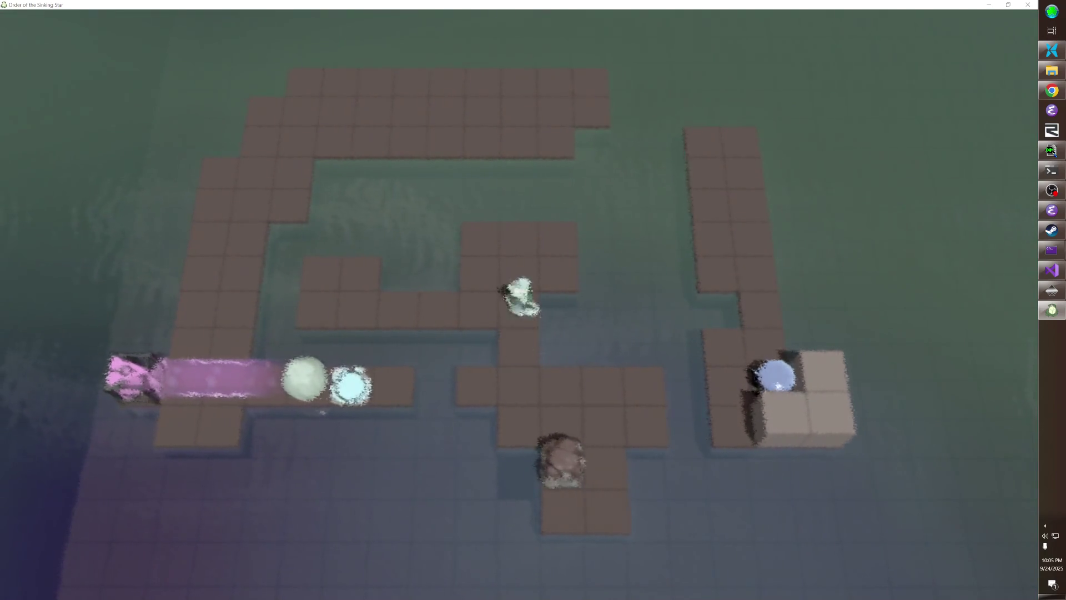
pyautogui.press('z')
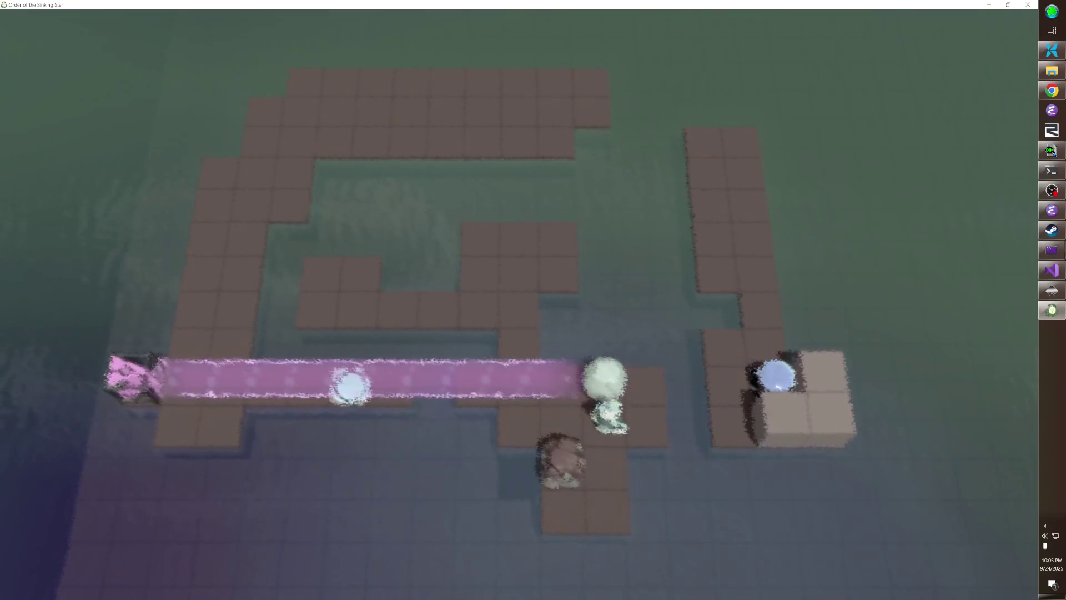
pyautogui.press('Right')
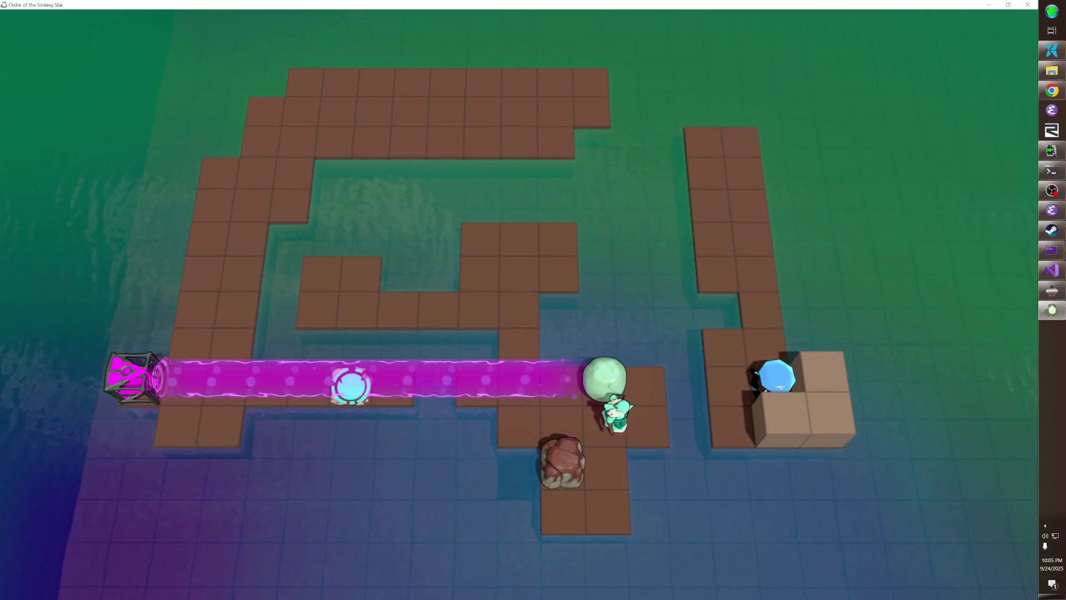
pyautogui.press('Up')
pyautogui.press('Down')
pyautogui.press('Down')
pyautogui.press('Down')
pyautogui.press('Left')
pyautogui.press('Up')
pyautogui.press('Up')
pyautogui.press('Right')
pyautogui.press('Up')
pyautogui.press('Left')
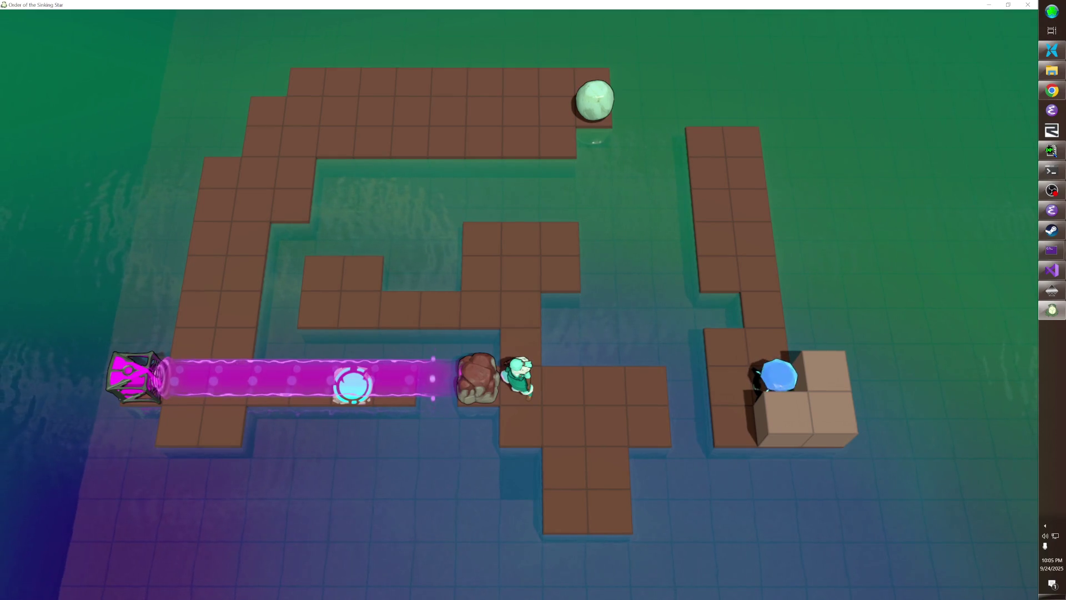
# - Undo the last rock push, then push the rock up out of the laser and left
pyautogui.press('z')
pyautogui.press('z')
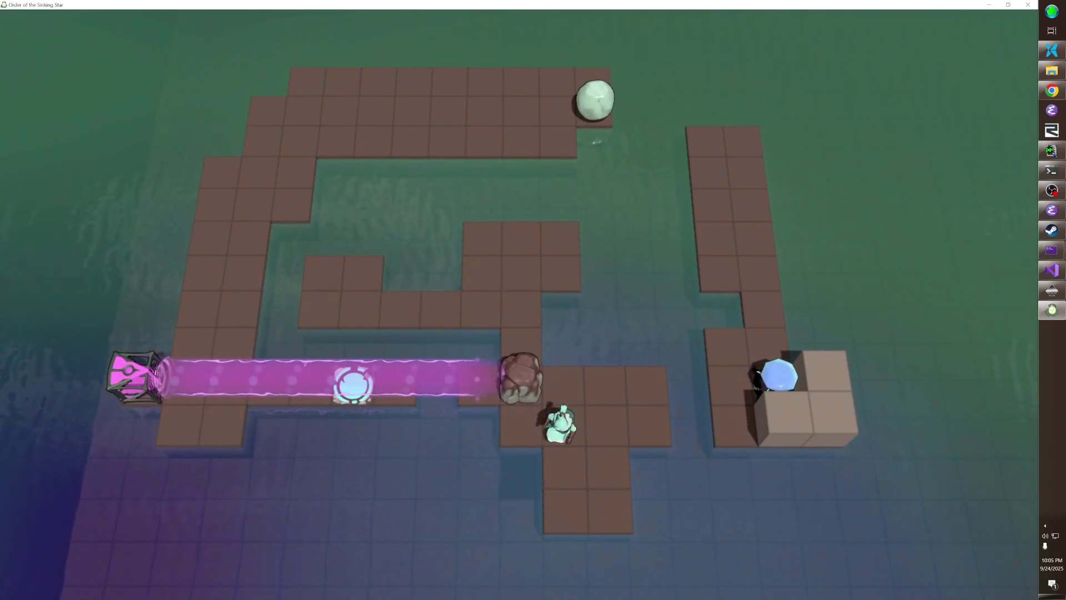
pyautogui.press('Left')
pyautogui.press('Up')
pyautogui.press('Up')
pyautogui.press('Up')
pyautogui.press('Left')
pyautogui.press('Up')
pyautogui.press('Up')
pyautogui.press('Right')
pyautogui.press('Right')
pyautogui.press('Down')
pyautogui.press('Left')
pyautogui.press('Up')
pyautogui.press('Left')
pyautogui.press('Down')
pyautogui.press('Right')
pyautogui.press('Down')
# - Undo once more, then push the rock to the row's end and down into the water
pyautogui.press('Left')
pyautogui.press('Left')
pyautogui.press('Left')
pyautogui.press('Left')
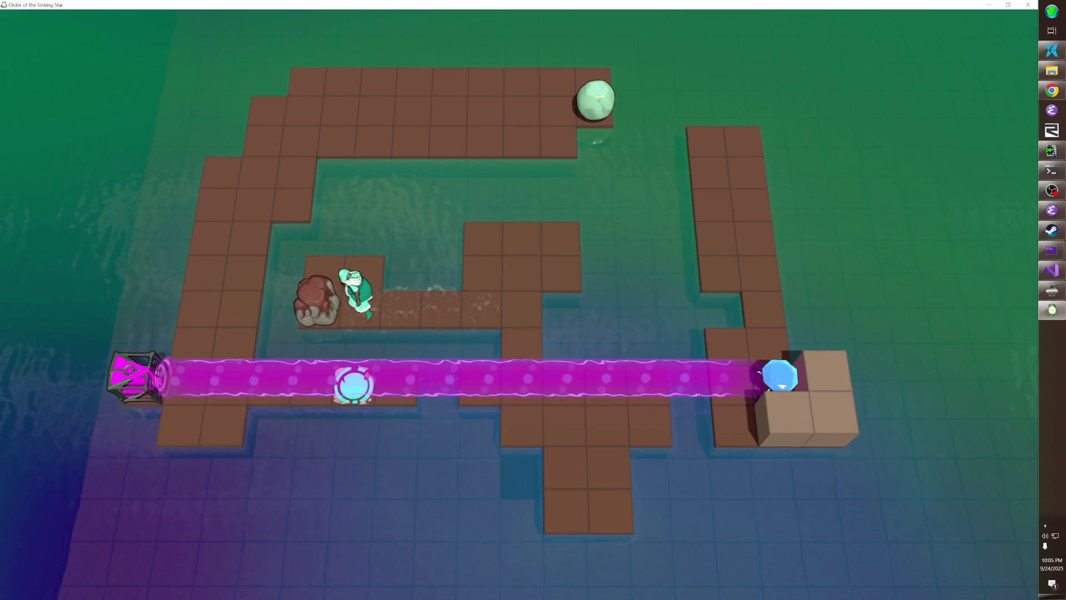
pyautogui.press('z')
pyautogui.press('Left')
pyautogui.press('Up')
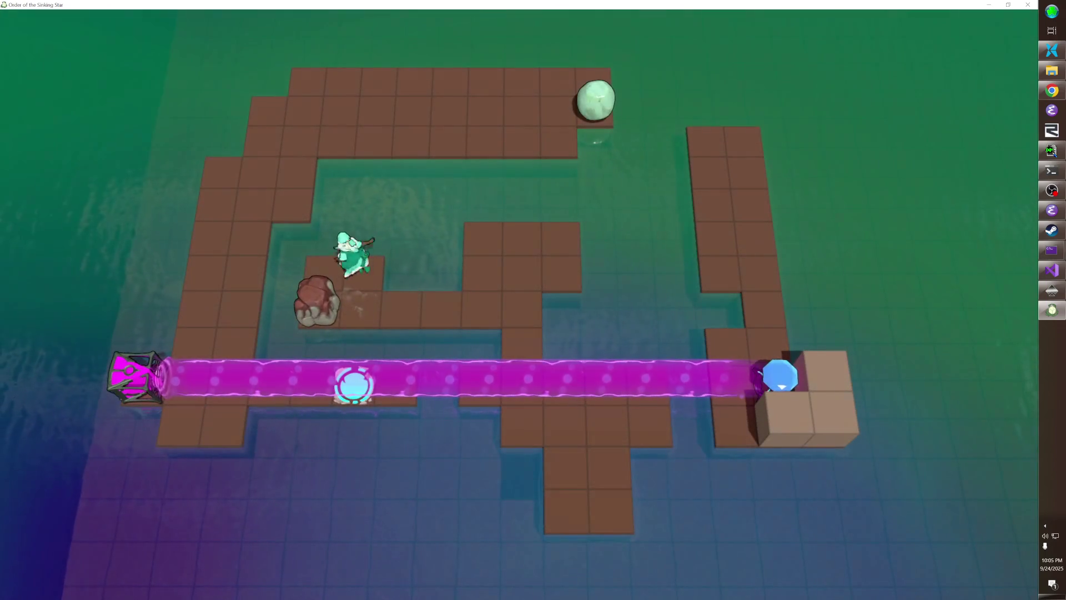
pyautogui.press('Left')
pyautogui.press('Down')
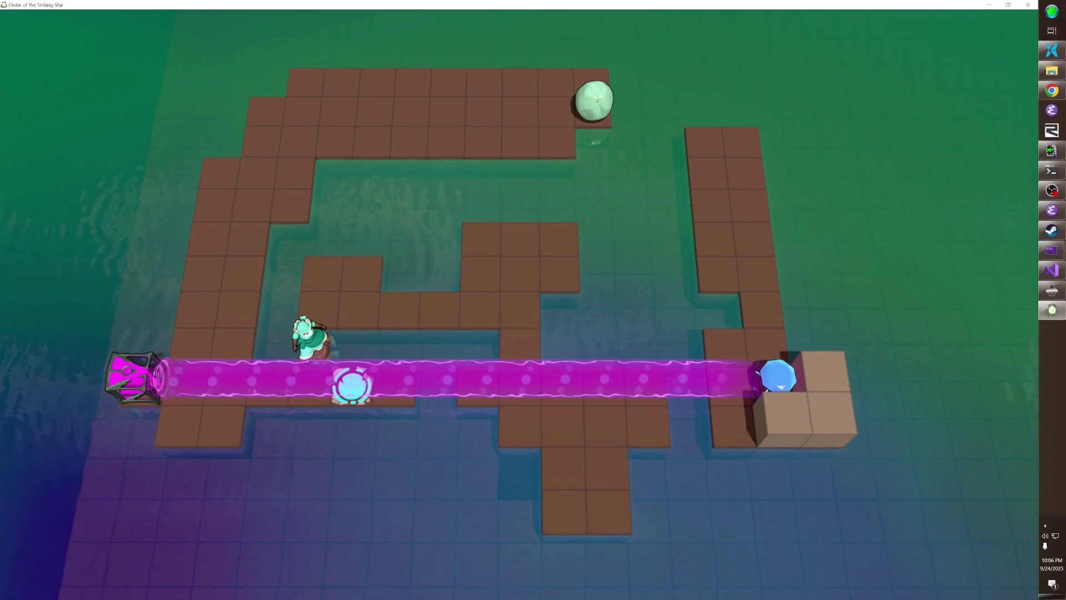
# - Switch to the browser and open the chat's imgur level sketch in a new tab
pyautogui.hotkey('alt', 'Tab')
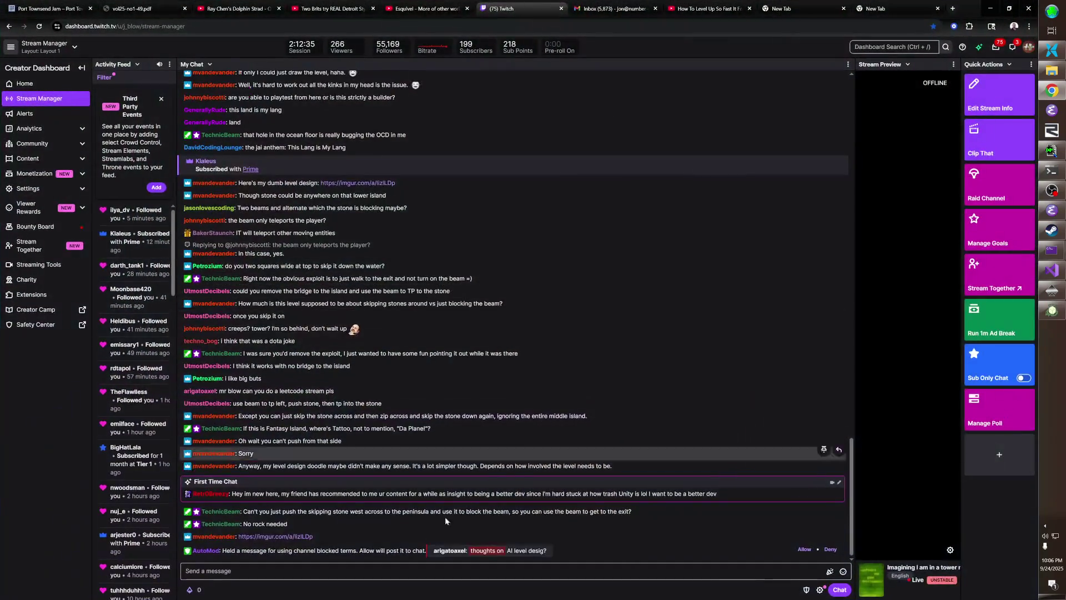
pyautogui.middleClick(285, 537)
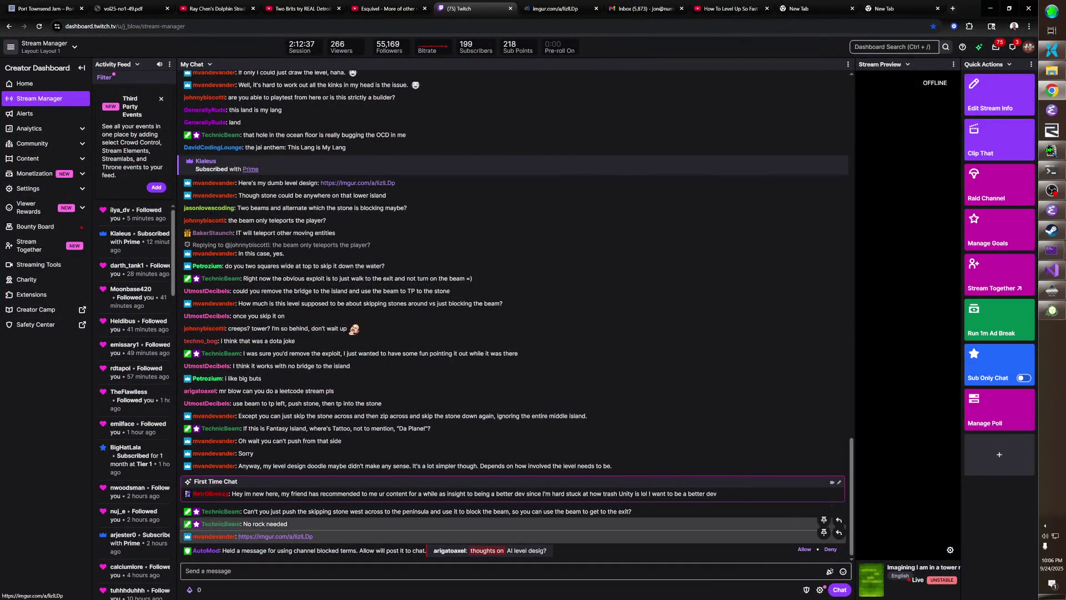
pyautogui.click(552, 9)
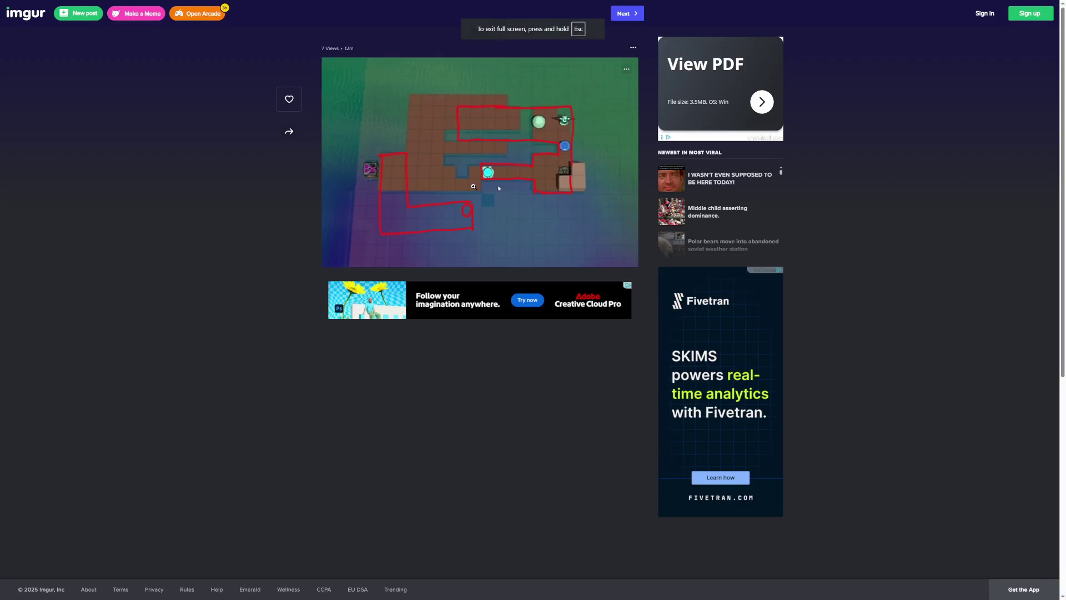
# - Switch from the Imgur route sketch back to the level editor
pyautogui.hotkey('alt', 'Tab')
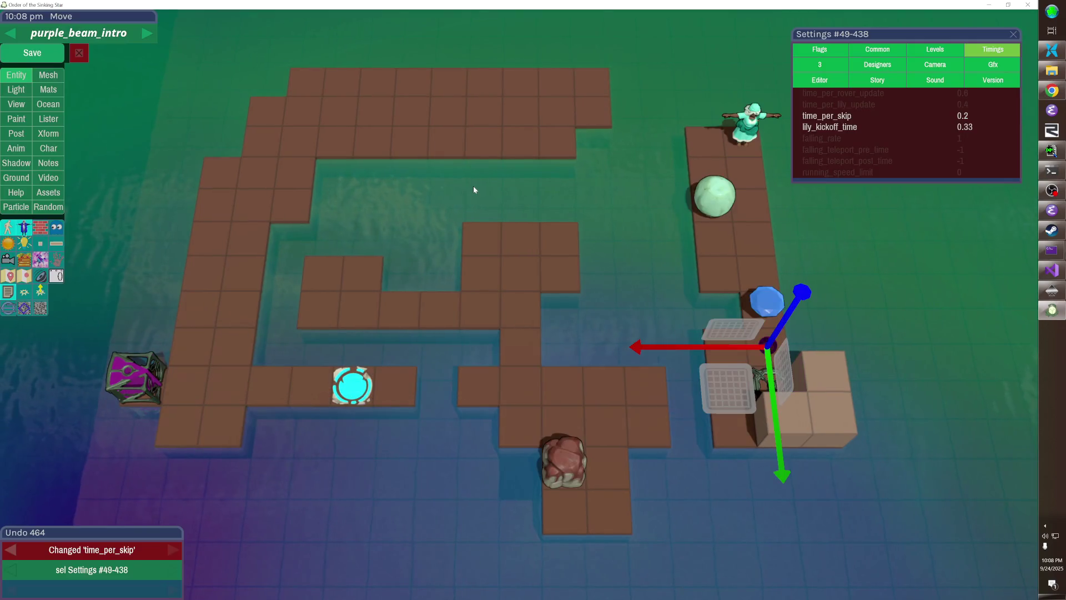
# - Save the level as purple_beam_intro_v2 and start editing its designers value in Settings
pyautogui.click(54, 54)
pyautogui.write('_v2')
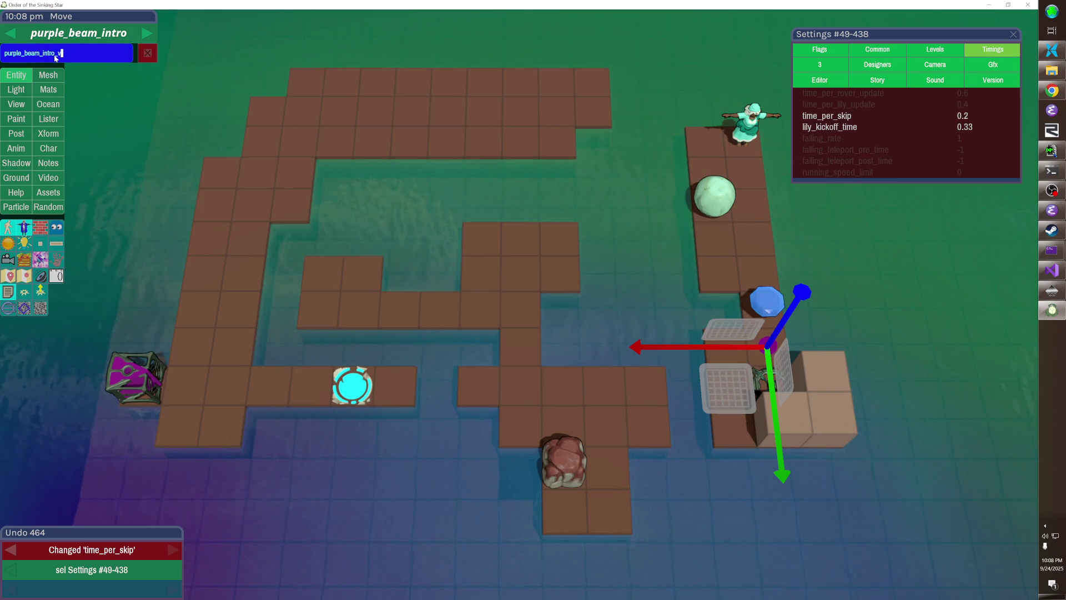
pyautogui.press('Return')
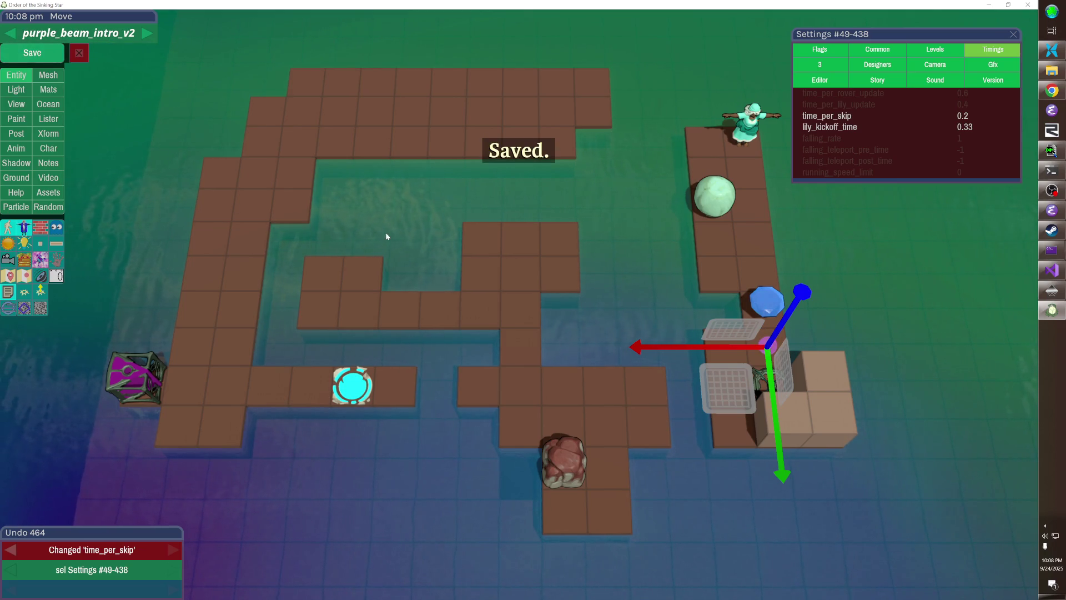
pyautogui.click(883, 66)
pyautogui.click(926, 94)
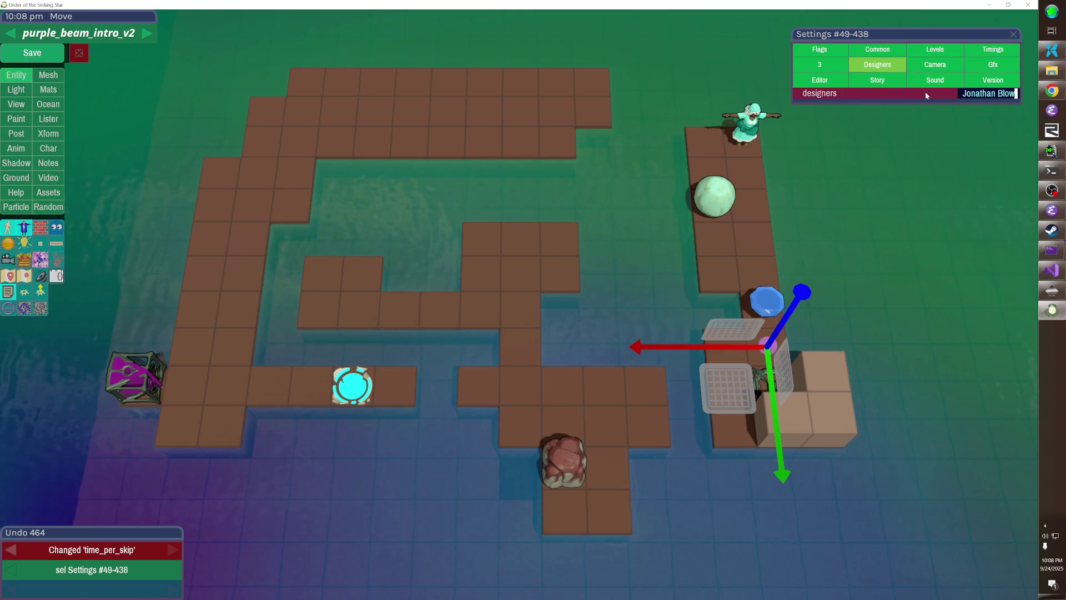
# - Prepend a second designer's name with a comma, correct its capitalization and spacing, then deselect
pyautogui.press('Home')
pyautogui.write('Matthew Va')
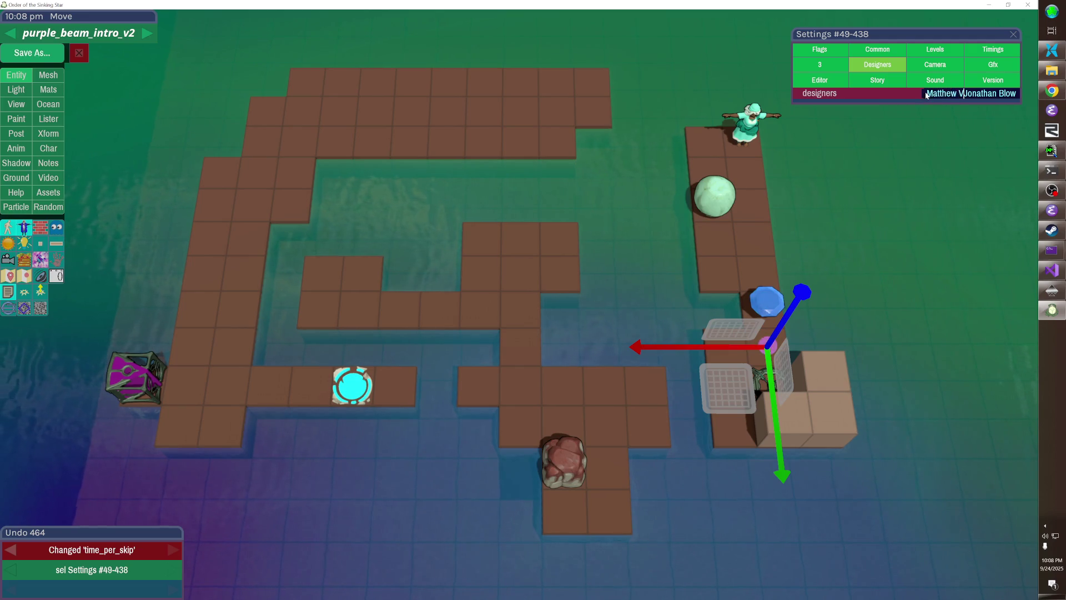
pyautogui.write('n ')
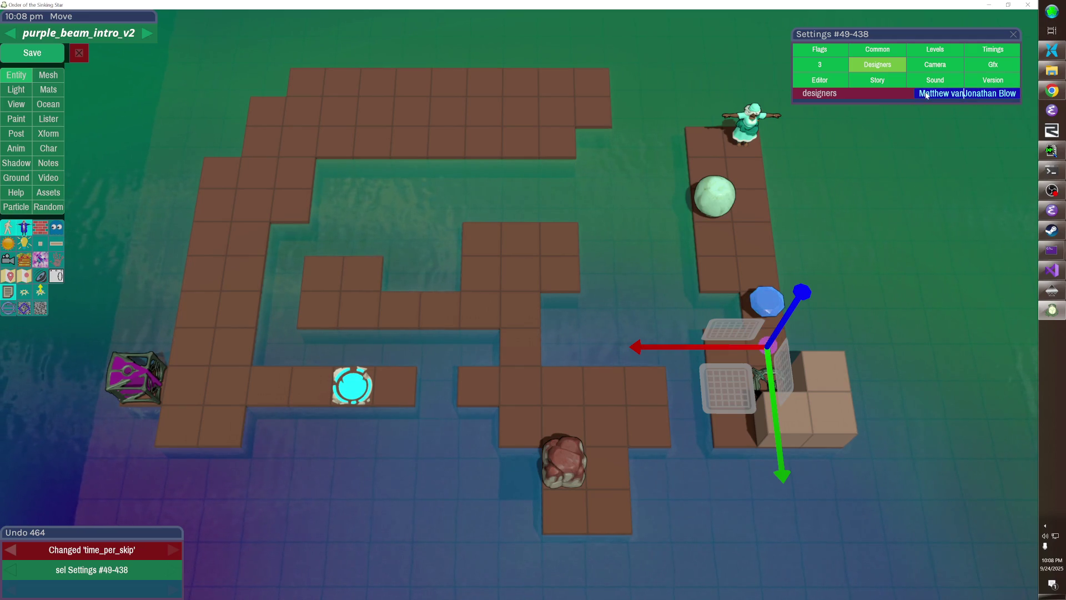
pyautogui.write('DeVander,')
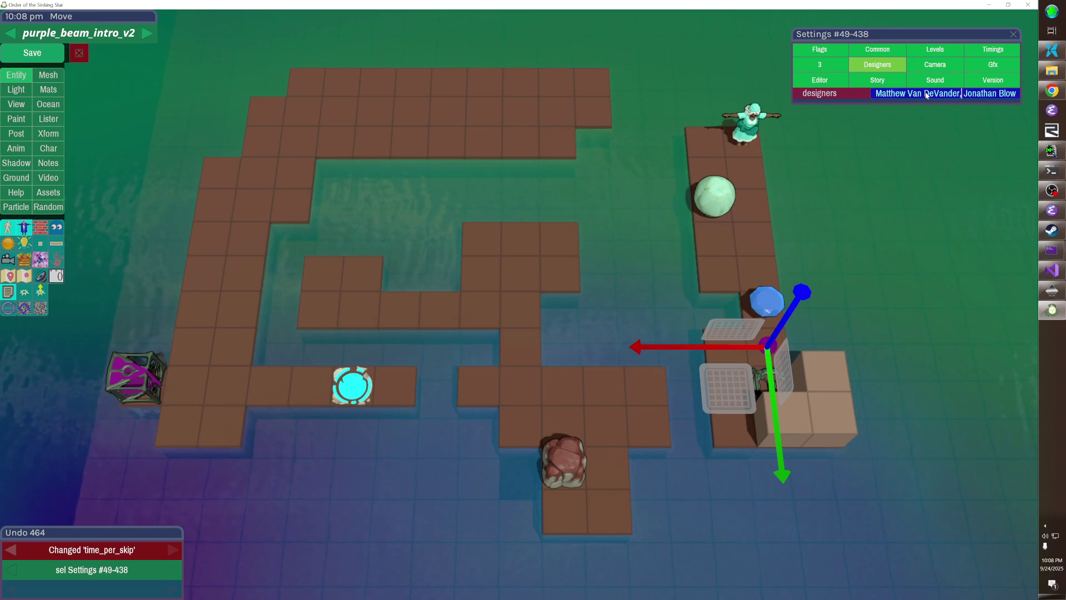
pyautogui.press('BackSpace')
pyautogui.write('v')
pyautogui.press('Return')
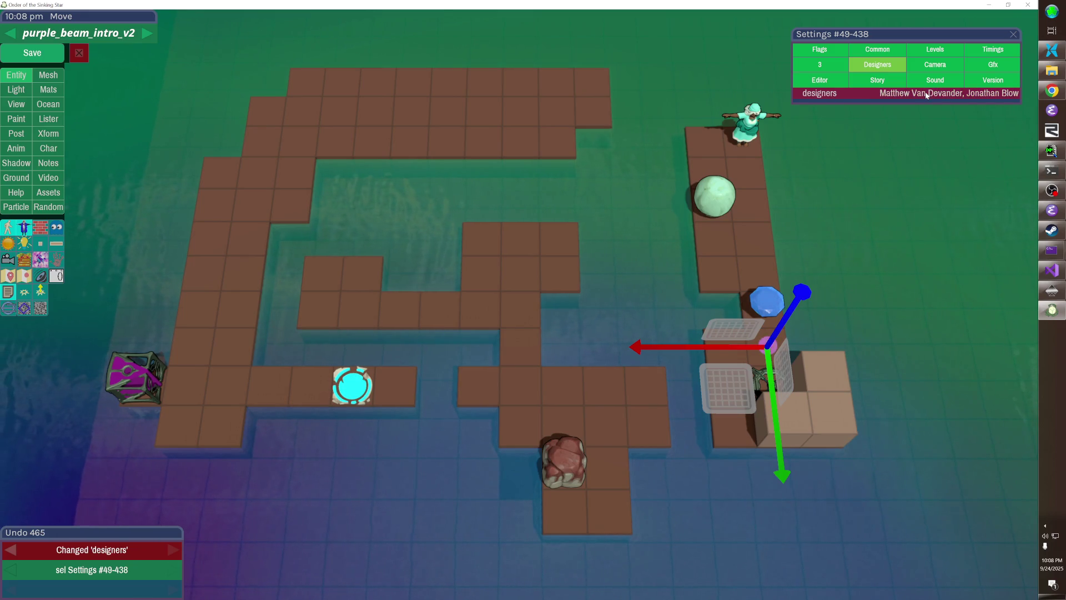
pyautogui.click(926, 95)
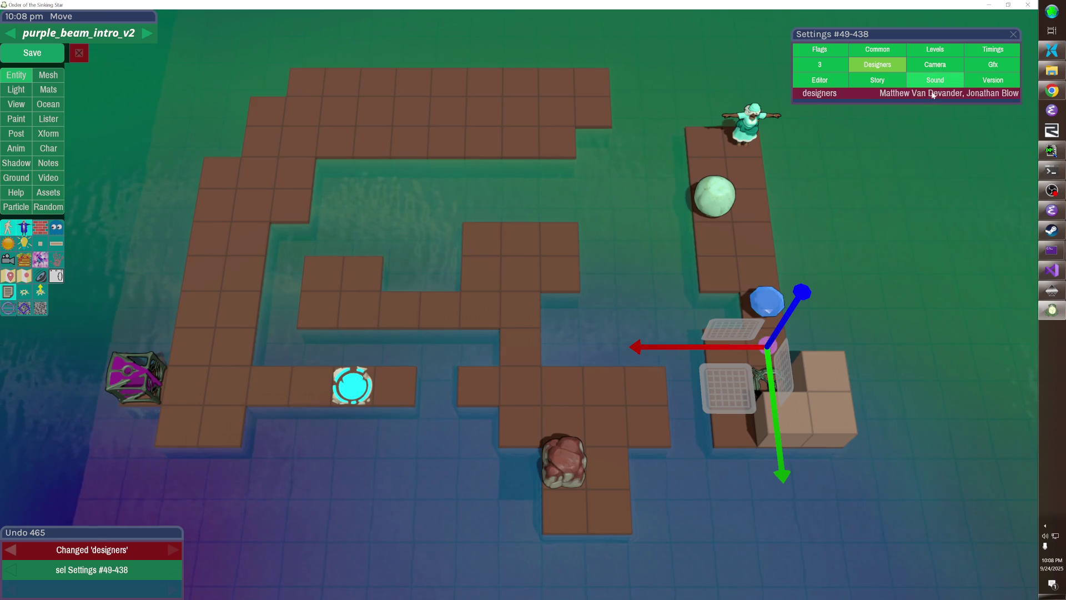
pyautogui.press('BackSpace')
pyautogui.press('Return')
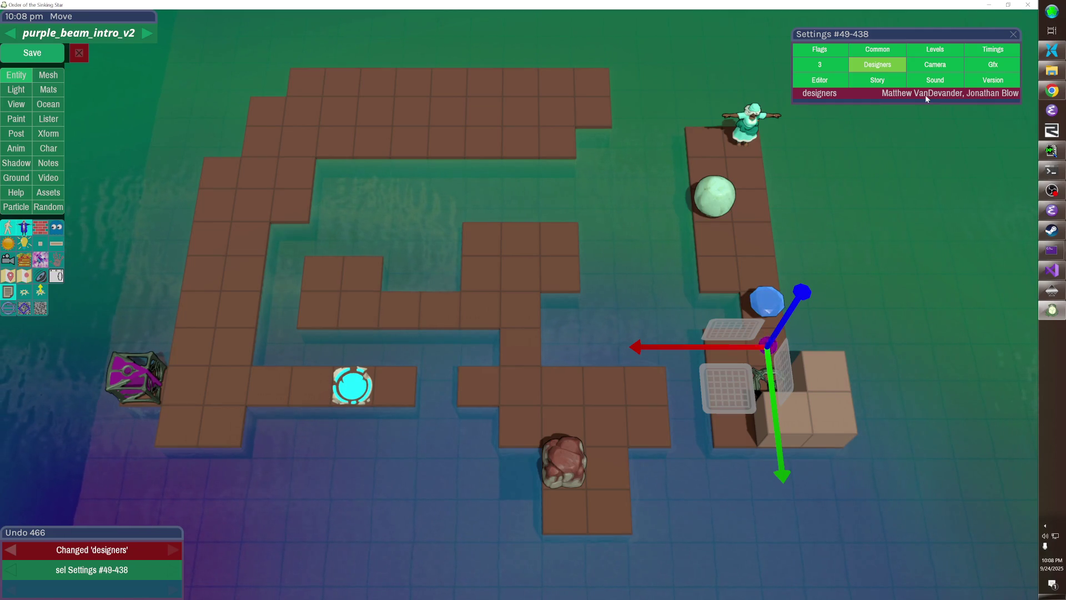
pyautogui.click(607, 352)
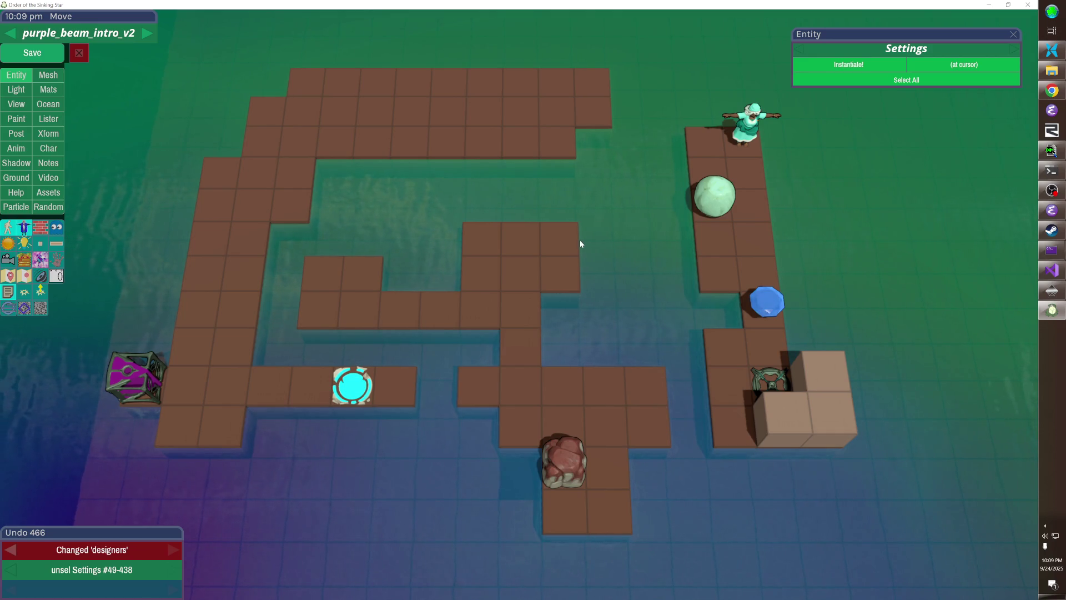
pyautogui.hotkey('alt', 'Tab')
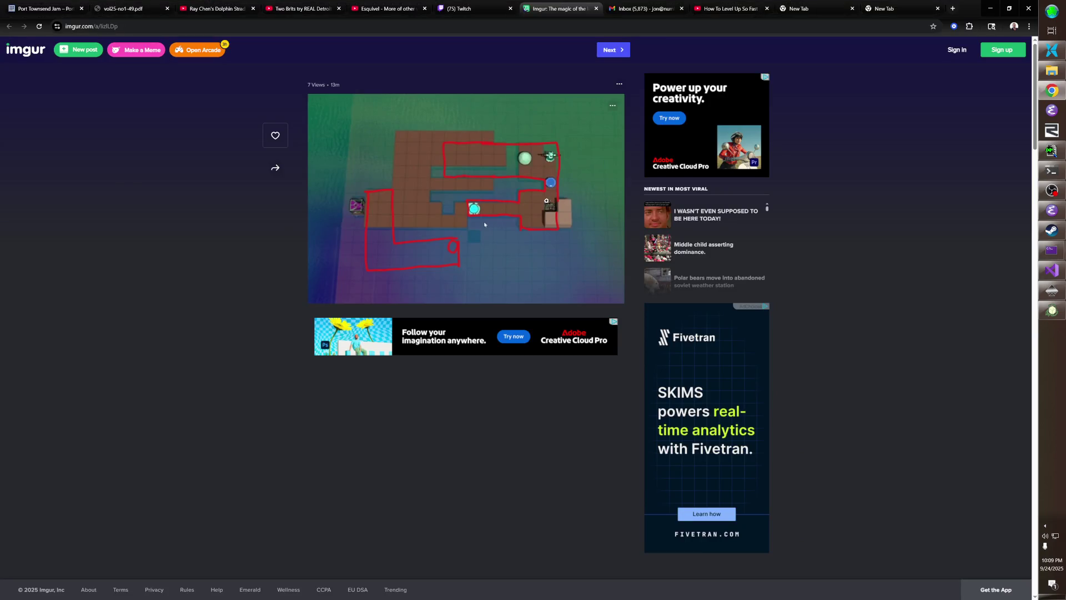
pyautogui.hotkey('alt', 'Tab')
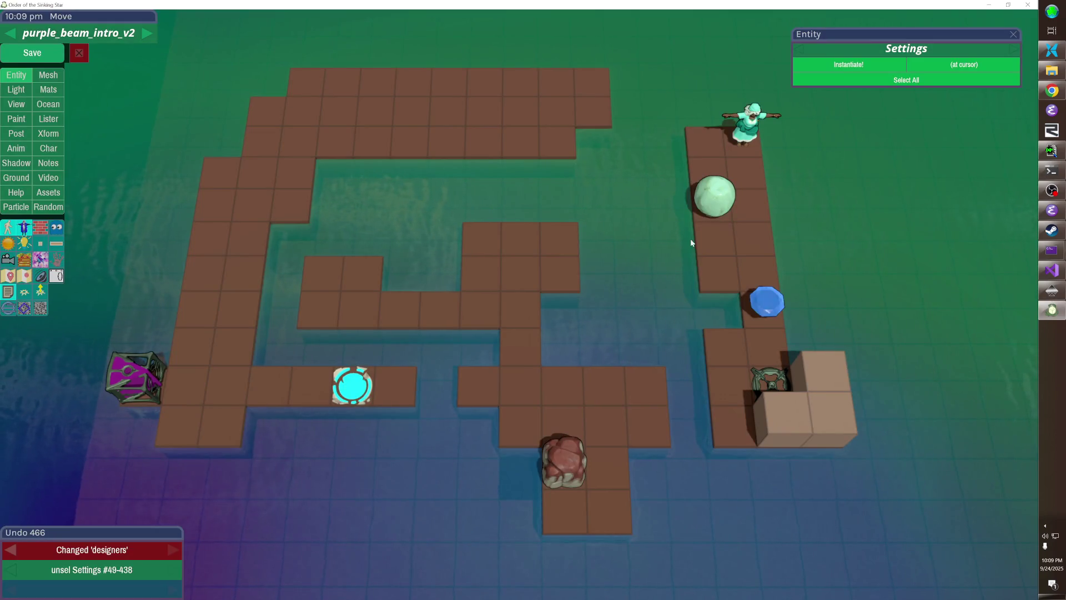
pyautogui.hotkey('alt', 'Tab')
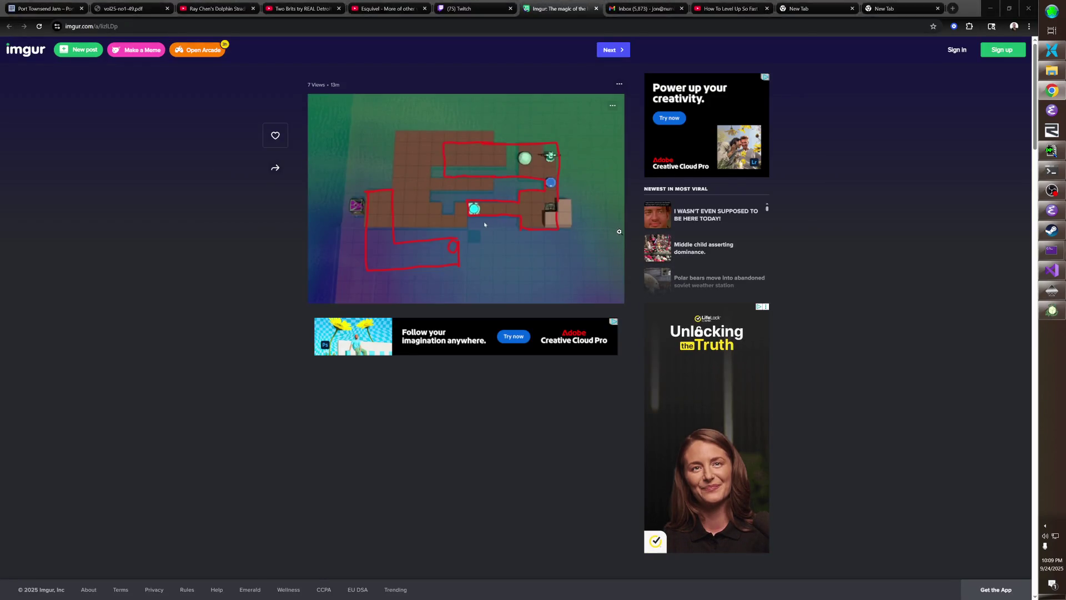
pyautogui.hotkey('alt', 'Tab')
pyautogui.hotkey('alt', 'Tab')
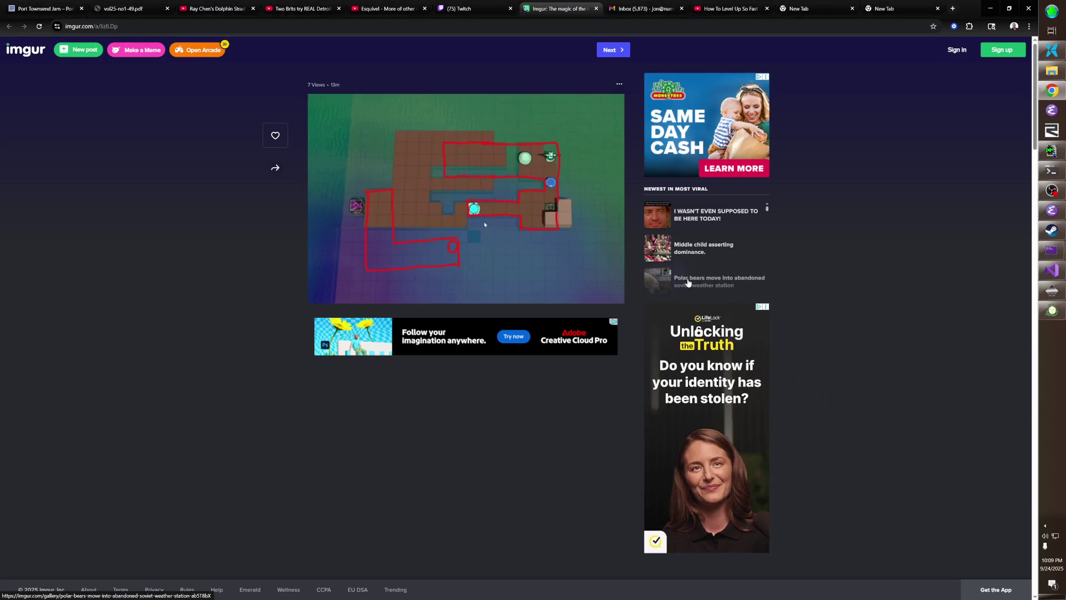
pyautogui.hotkey('alt', 'Tab')
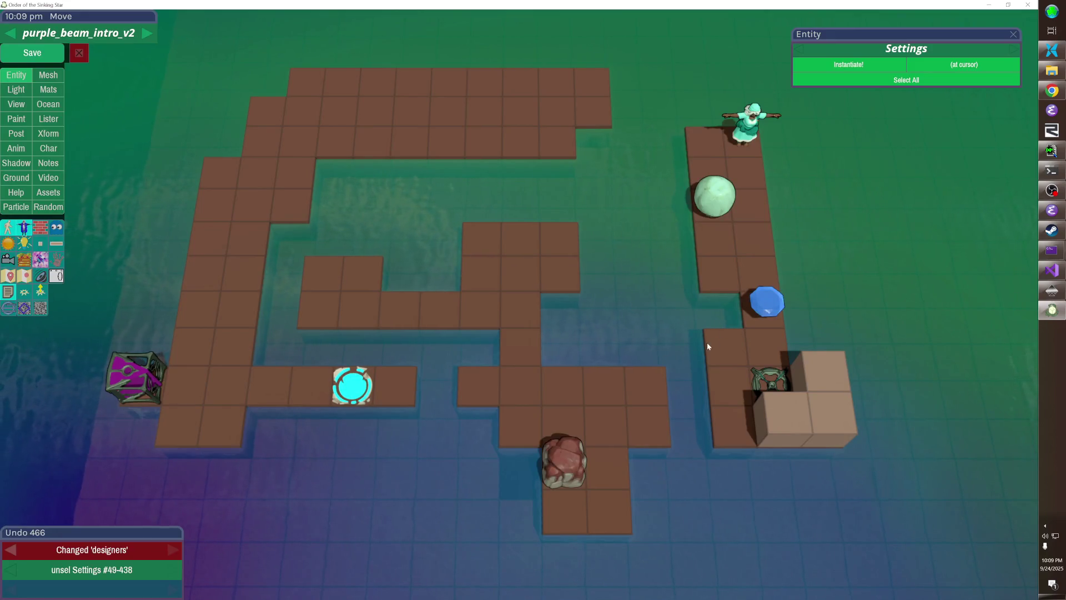
pyautogui.hotkey('alt', 'Tab')
pyautogui.hotkey('alt', 'Tab')
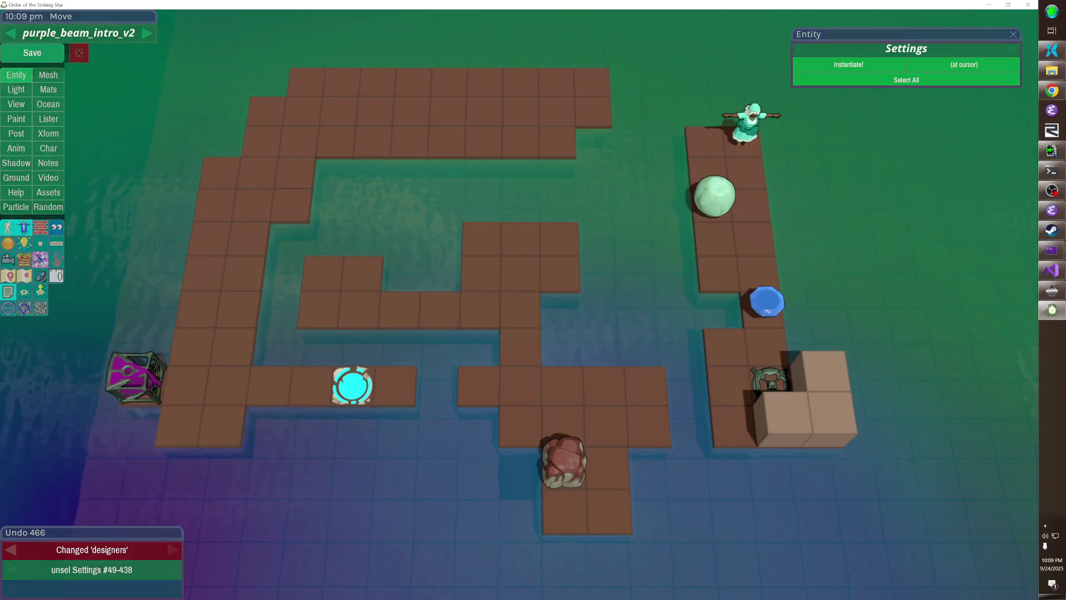
pyautogui.moveTo(530, 214); pyautogui.dragTo(455, 282)
# - Fill the remaining water gap with floor tiles, remove a cube, and move the cyan door onto the path
pyautogui.moveTo(565, 233); pyautogui.dragTo(503, 288)
pyautogui.rightClick(451, 340)
pyautogui.click(341, 492)
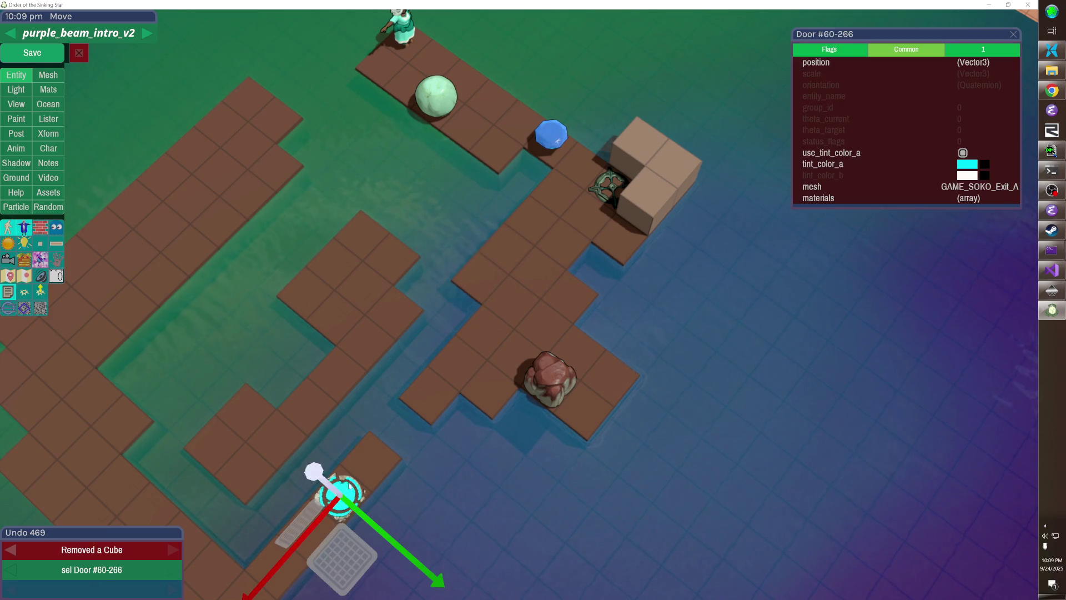
pyautogui.click(458, 456)
pyautogui.press('Escape')
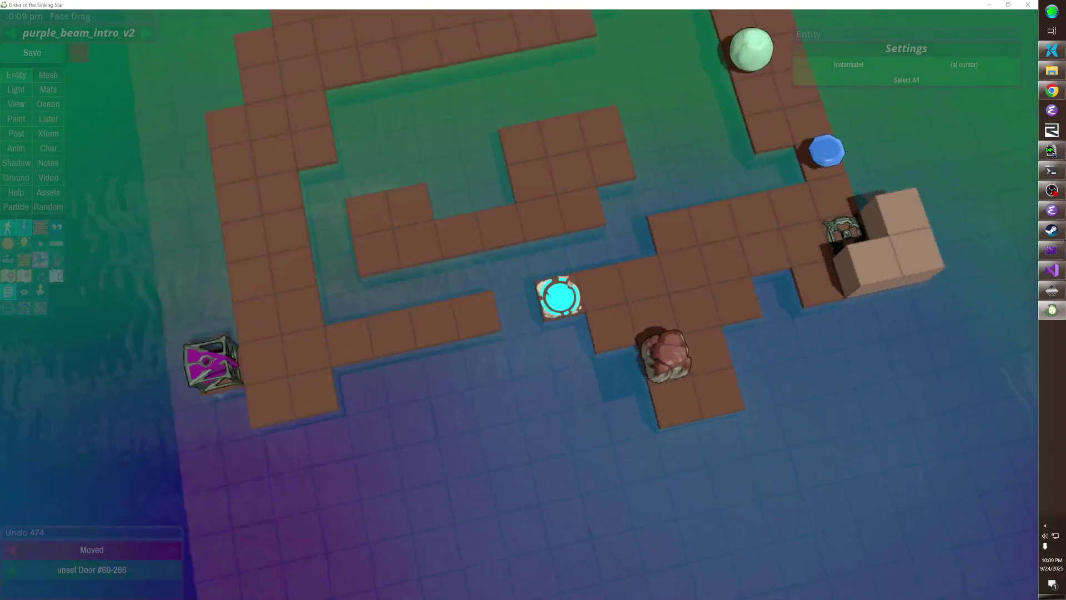
# - Delete the rock, the floor blocks below the cyan door, and the leftover single cube
pyautogui.click(453, 297)
pyautogui.rightClick(455, 297)
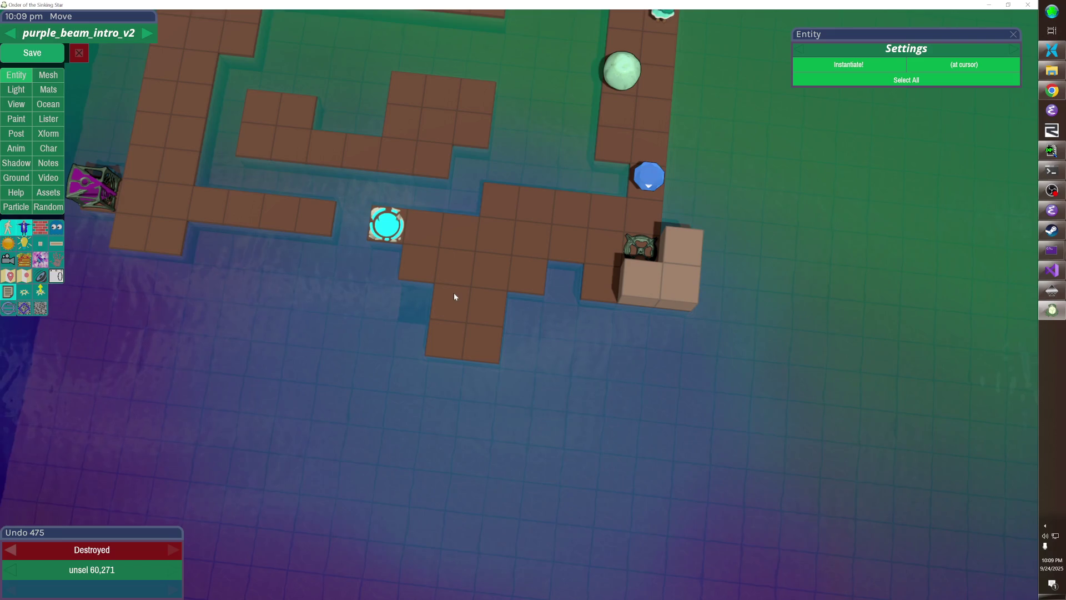
pyautogui.rightClick(487, 296)
pyautogui.rightClick(482, 342)
pyautogui.rightClick(450, 302)
pyautogui.rightClick(448, 340)
pyautogui.rightClick(600, 284)
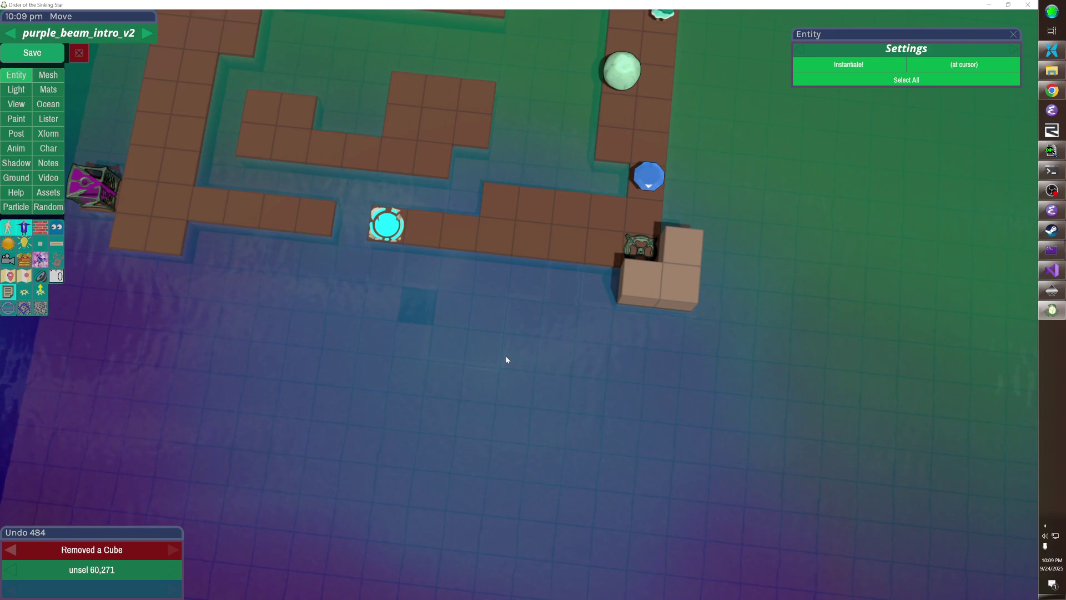
# - Add three new floor cubes beside the raised block, checking against the reference sketch
pyautogui.moveTo(537, 263); pyautogui.dragTo(607, 273)
pyautogui.click(607, 272)
pyautogui.hotkey('alt', 'Tab')
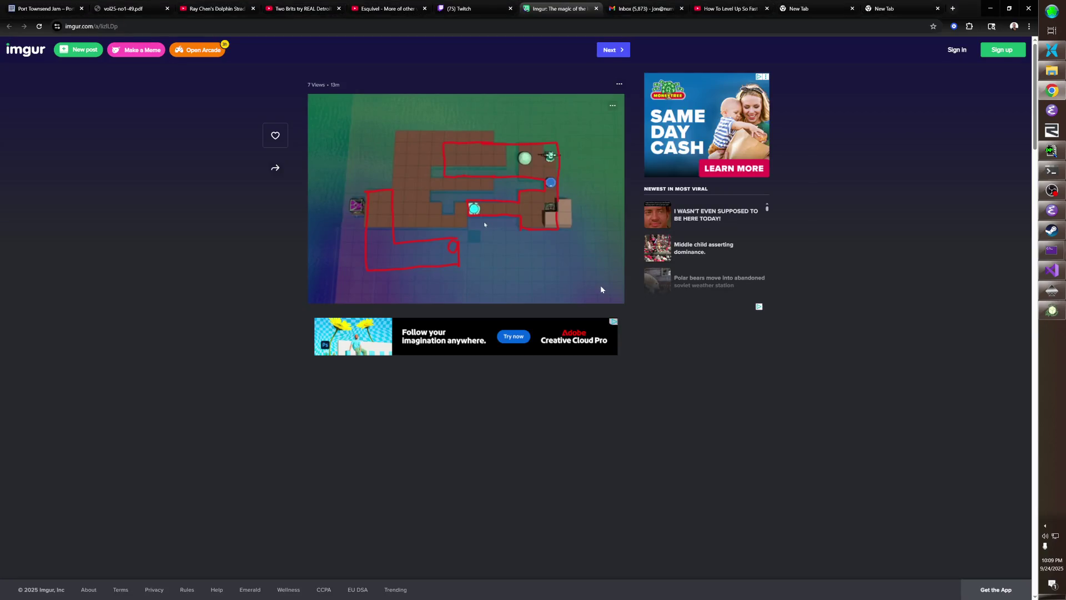
pyautogui.hotkey('alt', 'Tab')
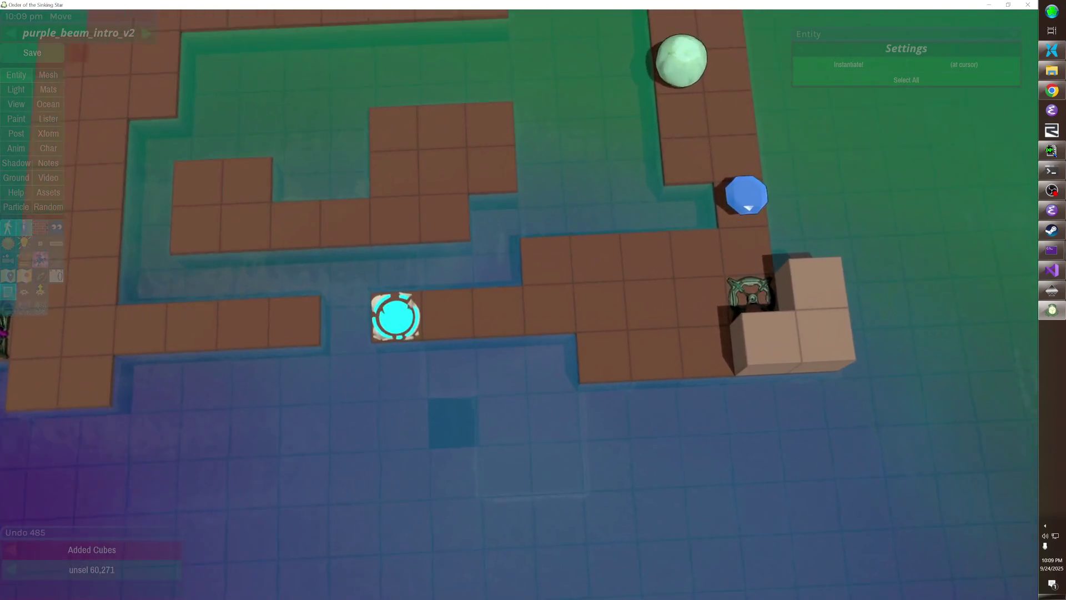
pyautogui.click(329, 318)
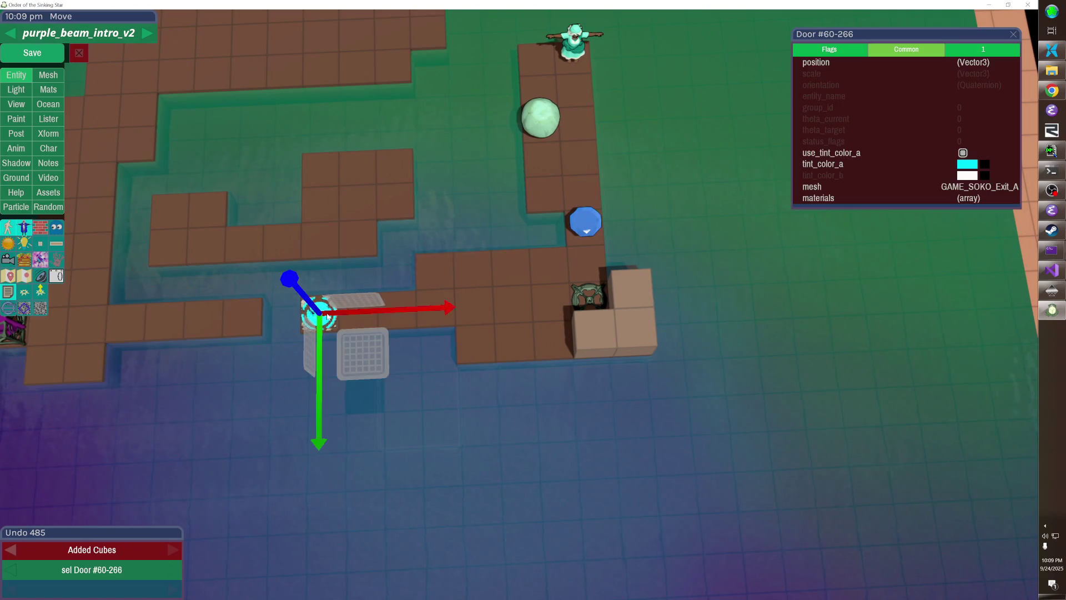
# - Shift the cyan door up and one tile right, removing the two floor tiles below it
pyautogui.press('Down')
pyautogui.press('Down')
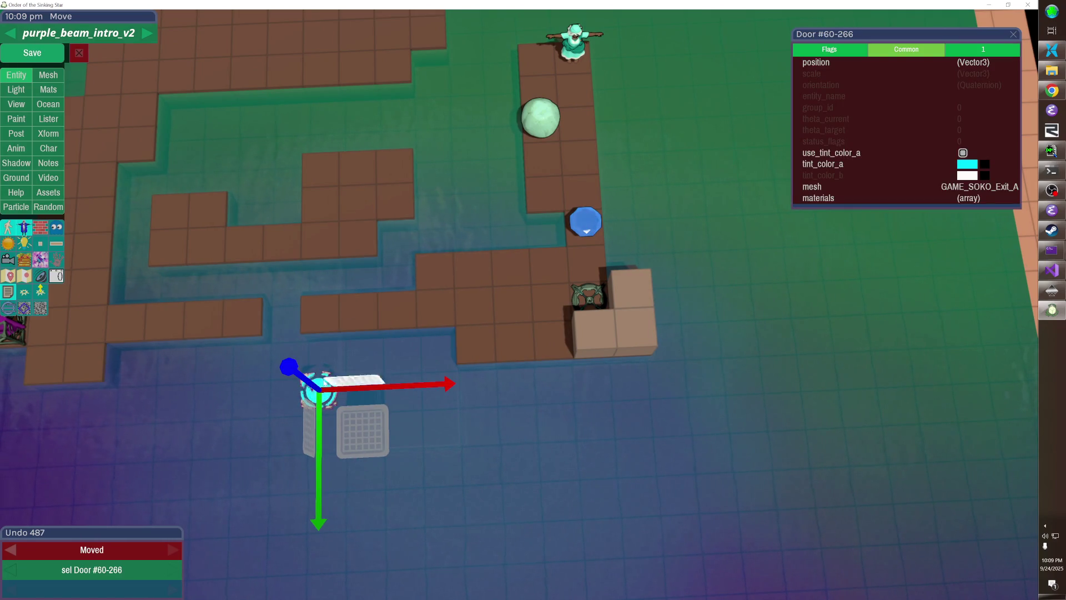
pyautogui.press('c')
pyautogui.click(339, 392)
pyautogui.click(339, 392)
pyautogui.press('Up')
pyautogui.press('Up')
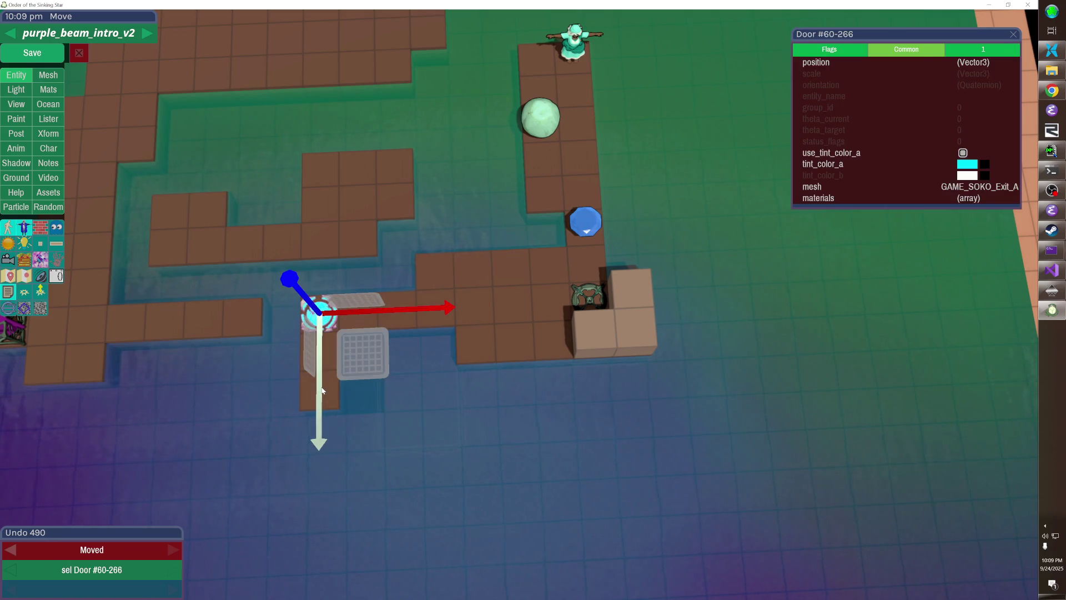
pyautogui.click(321, 390)
pyautogui.press('x')
pyautogui.press('x')
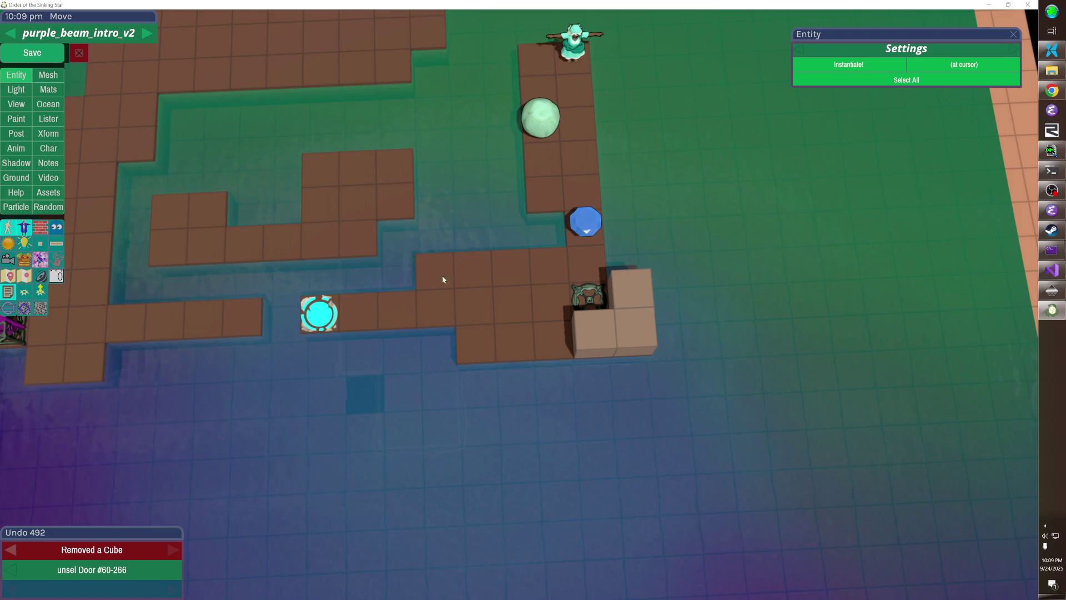
pyautogui.scroll(-5, 442, 279)
pyautogui.scroll(5, 520, 308)
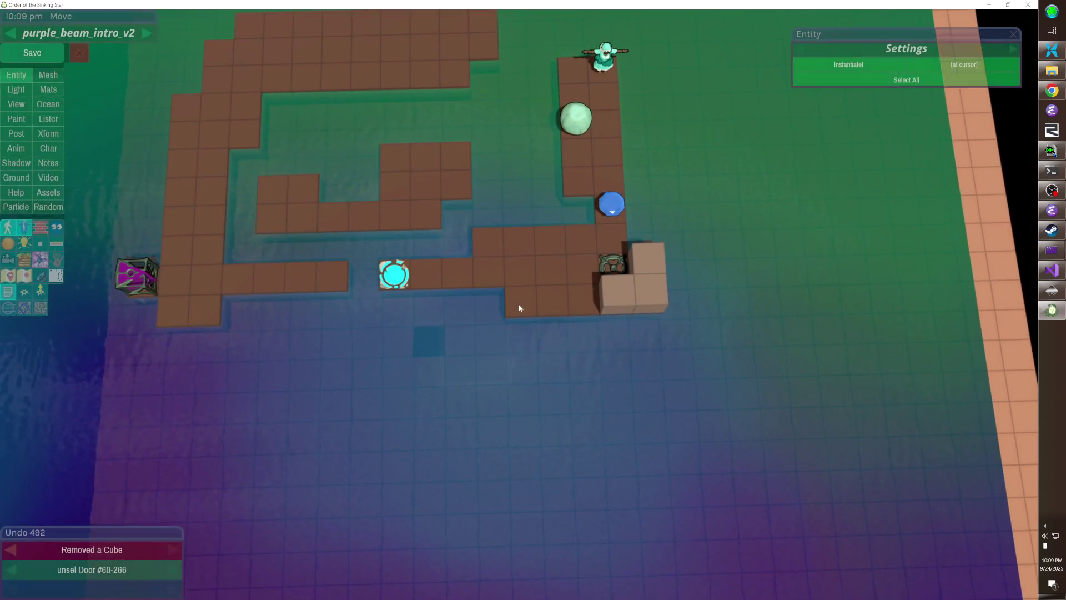
pyautogui.click(391, 276)
pyautogui.press('Right')
pyautogui.click(391, 275)
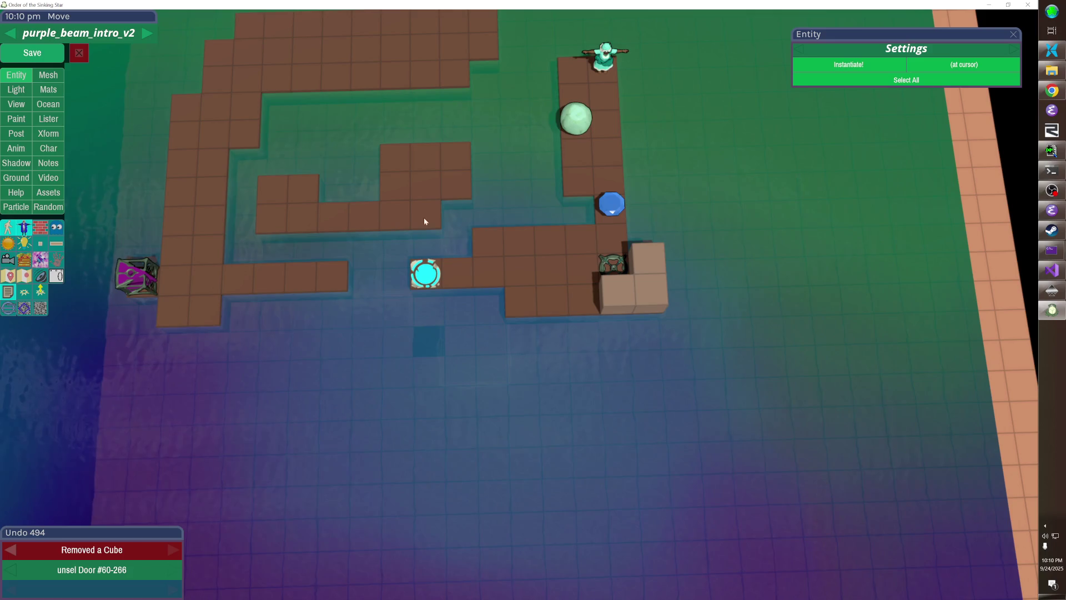
# - Move the purple light box two tiles right onto the left floor row
pyautogui.click(135, 278)
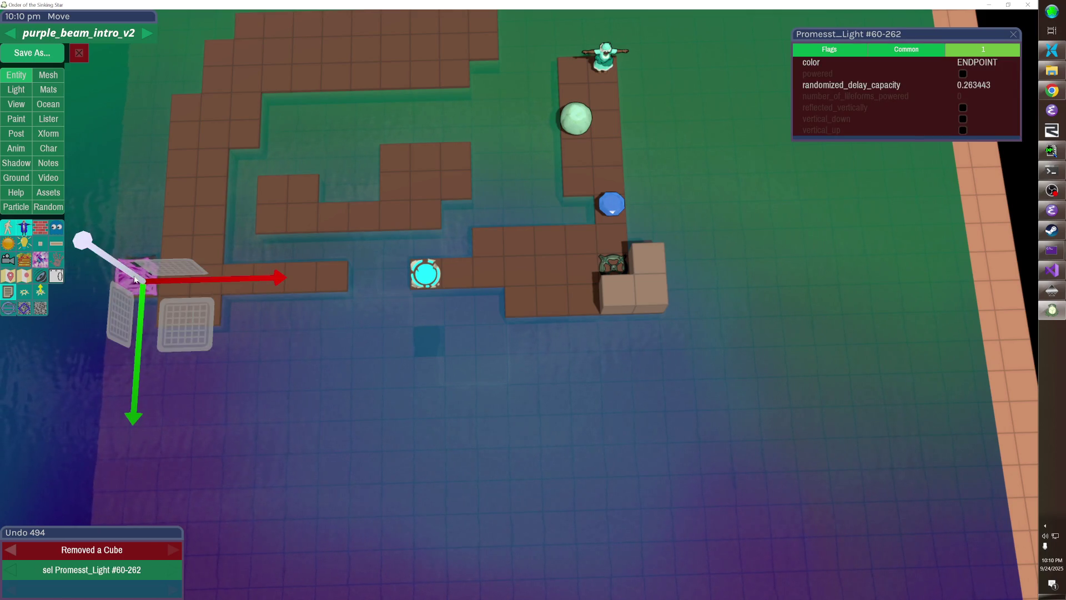
pyautogui.press('Right')
pyautogui.click(134, 275)
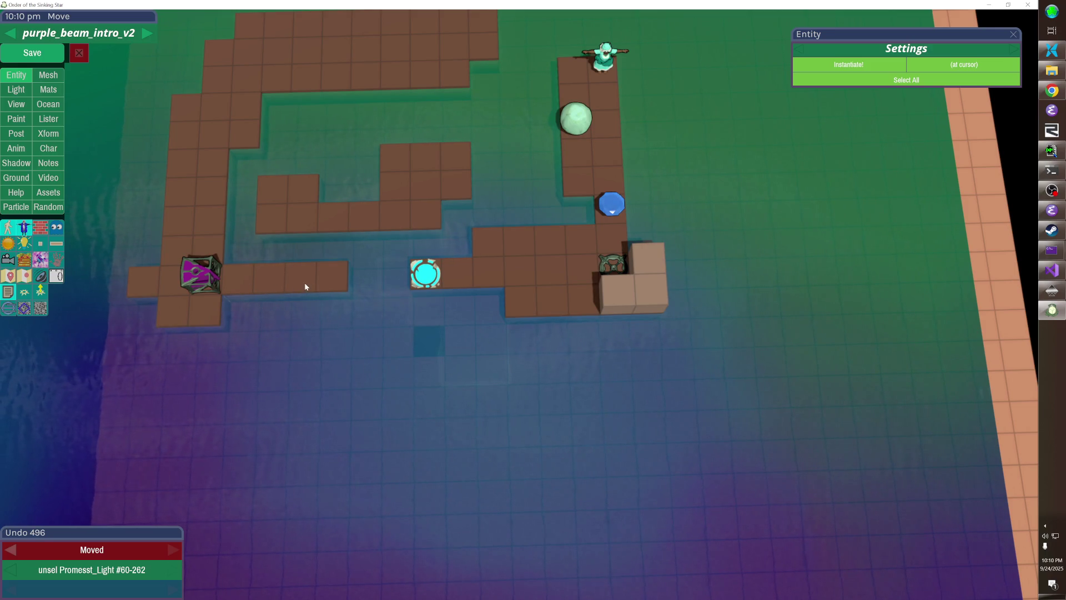
# - Remove a floor cube from the row and shift the cyan door one more tile right
pyautogui.click(495, 238)
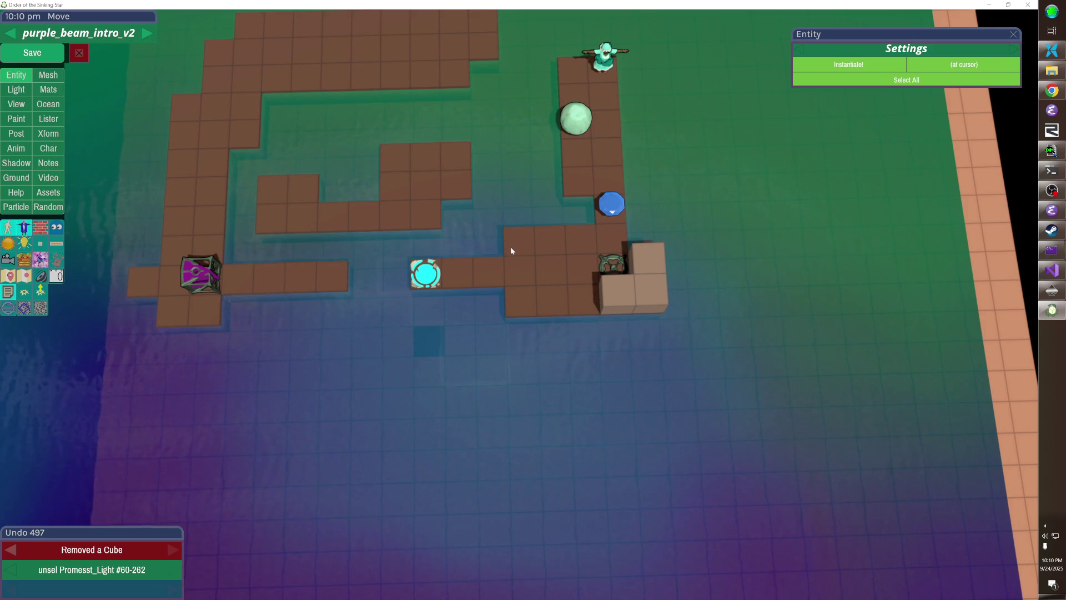
pyautogui.click(425, 273)
pyautogui.press('Right')
pyautogui.click(425, 276)
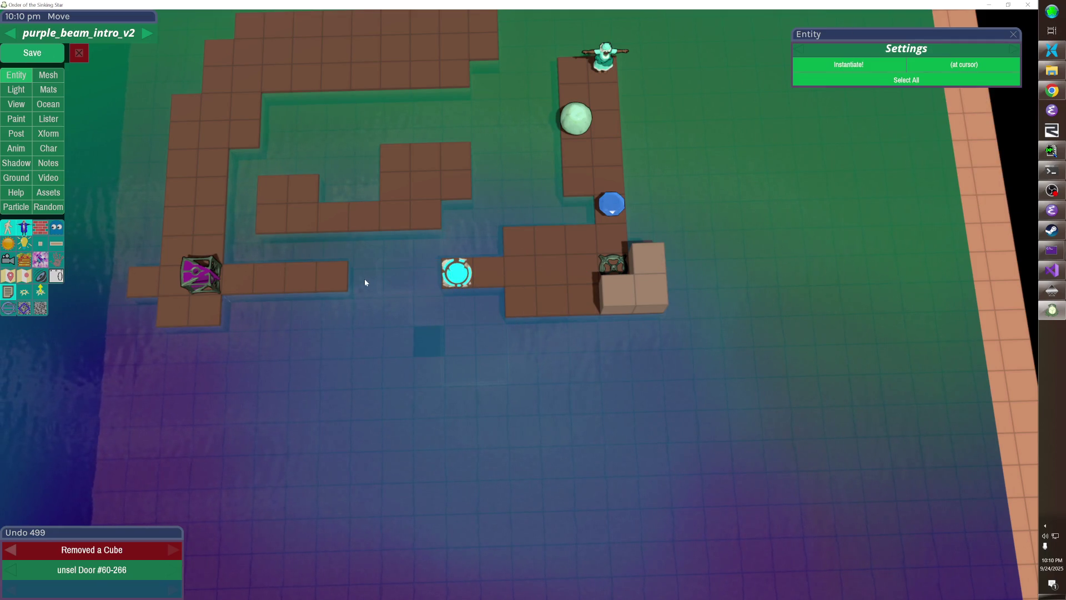
# - Remove the four floor cubes between the purple light and the door
pyautogui.click(333, 277)
pyautogui.click(269, 278)
pyautogui.click(239, 278)
pyautogui.click(300, 278)
# - Add a column of floor cubes and clear the stray cubes beneath and around it
pyautogui.moveTo(558, 148)
pyautogui.mouseDown()
pyautogui.moveTo(497, 265)
pyautogui.moveTo(404, 332)
pyautogui.moveTo(372, 386)
pyautogui.mouseUp()
pyautogui.click(458, 397)
pyautogui.click(472, 354)
pyautogui.click(462, 438)
pyautogui.click(448, 447)
pyautogui.click(469, 417)
pyautogui.click(405, 495)
pyautogui.click(448, 471)
pyautogui.click(407, 536)
pyautogui.moveTo(407, 536); pyautogui.dragTo(407, 535)
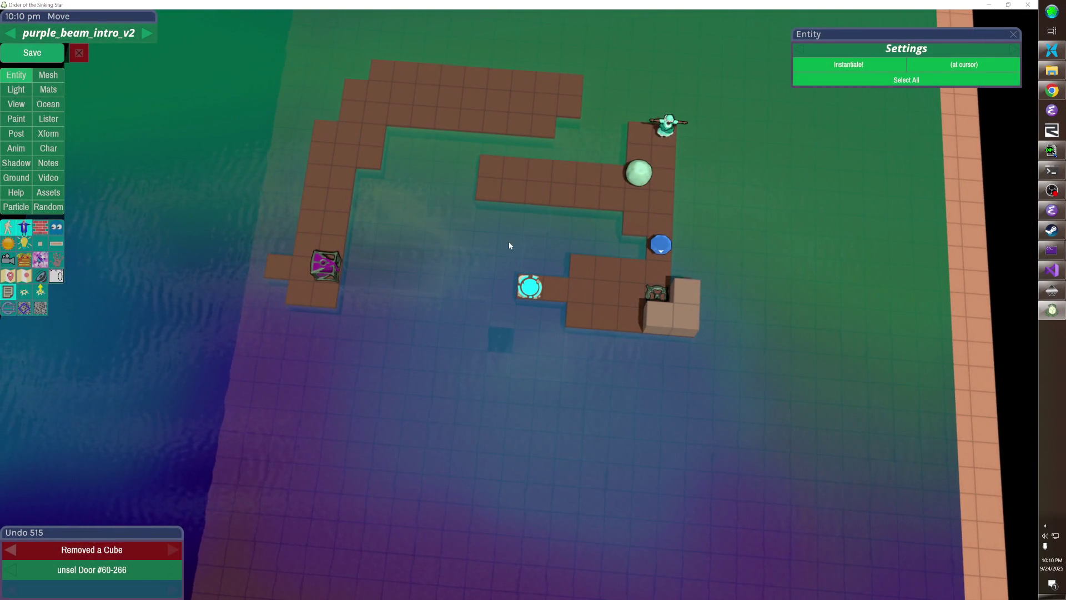
# - Build a two-wide floor column and a new bottom floor row, trimming the small L-shaped patch
pyautogui.moveTo(505, 204); pyautogui.dragTo(466, 368)
pyautogui.moveTo(488, 273)
pyautogui.mouseDown()
pyautogui.moveTo(485, 218)
pyautogui.moveTo(509, 287)
pyautogui.moveTo(486, 309)
pyautogui.moveTo(507, 322)
pyautogui.mouseUp()
pyautogui.moveTo(539, 262)
pyautogui.mouseDown()
pyautogui.moveTo(339, 364)
pyautogui.moveTo(303, 355)
pyautogui.moveTo(340, 424)
pyautogui.mouseUp()
pyautogui.click(488, 255)
pyautogui.click(500, 238)
pyautogui.click(530, 254)
# - Fill the gap with a two-wide floor column, remove the lone cube, and create a wall set
pyautogui.moveTo(287, 327); pyautogui.dragTo(354, 369)
pyautogui.hotkey('ctrl', 'z')
pyautogui.moveTo(281, 329); pyautogui.dragTo(351, 370)
pyautogui.click(511, 230)
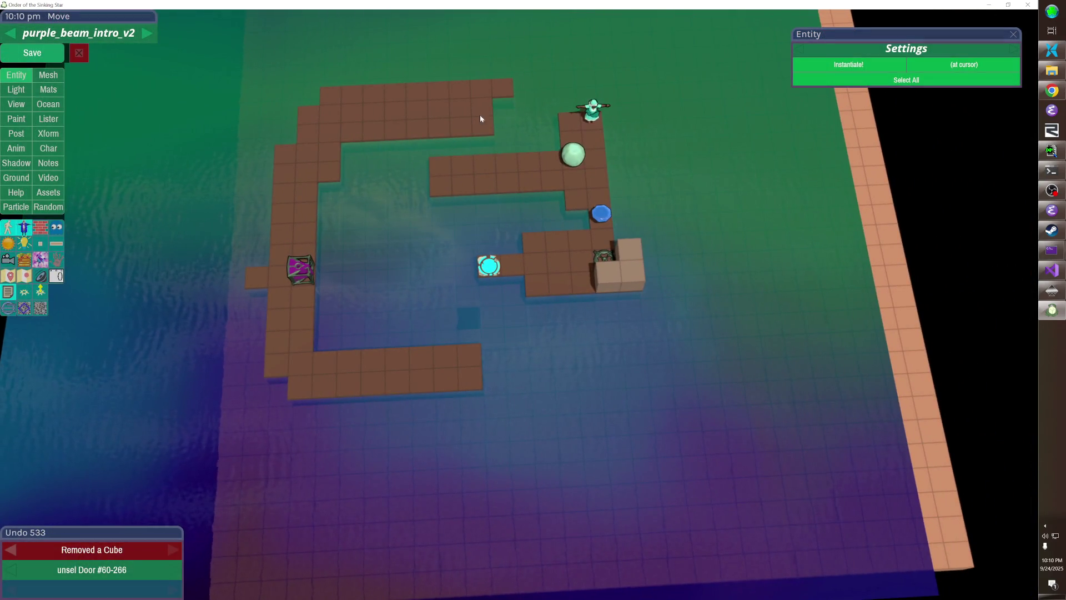
pyautogui.hotkey('ctrl', 'v')
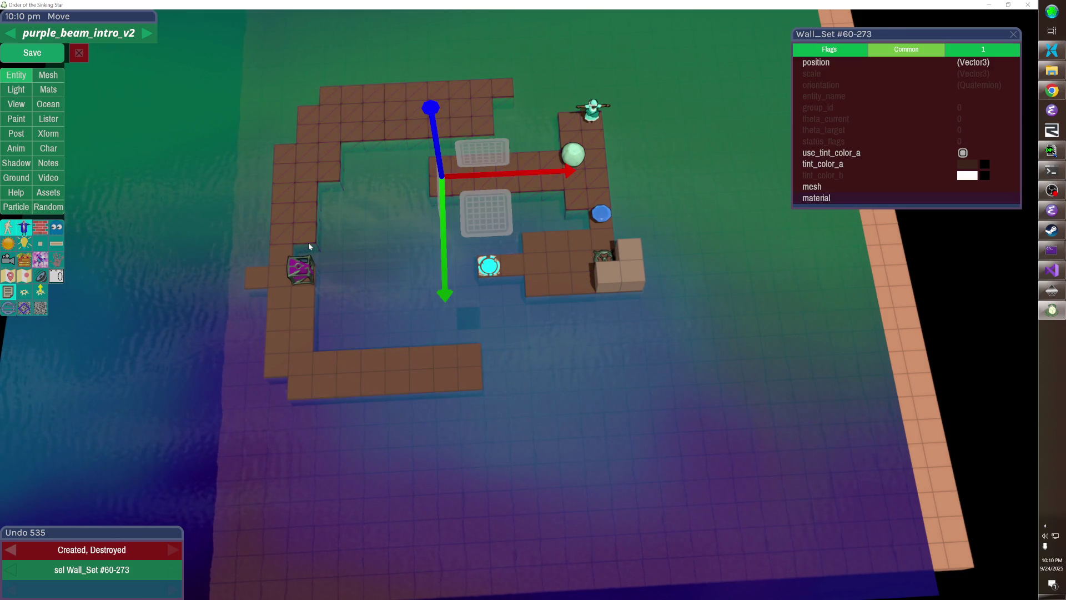
# - Paste a second wall set and delete two further extra pastes
pyautogui.click(395, 137)
pyautogui.hotkey('ctrl', 'v')
pyautogui.click(416, 261)
pyautogui.hotkey('ctrl', 'v')
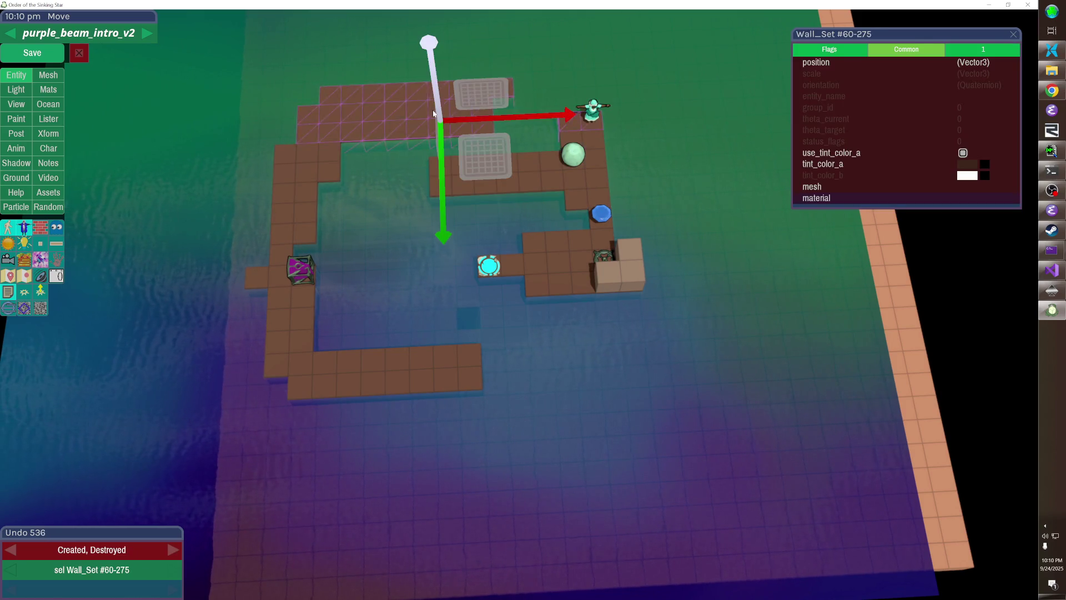
pyautogui.press('Delete')
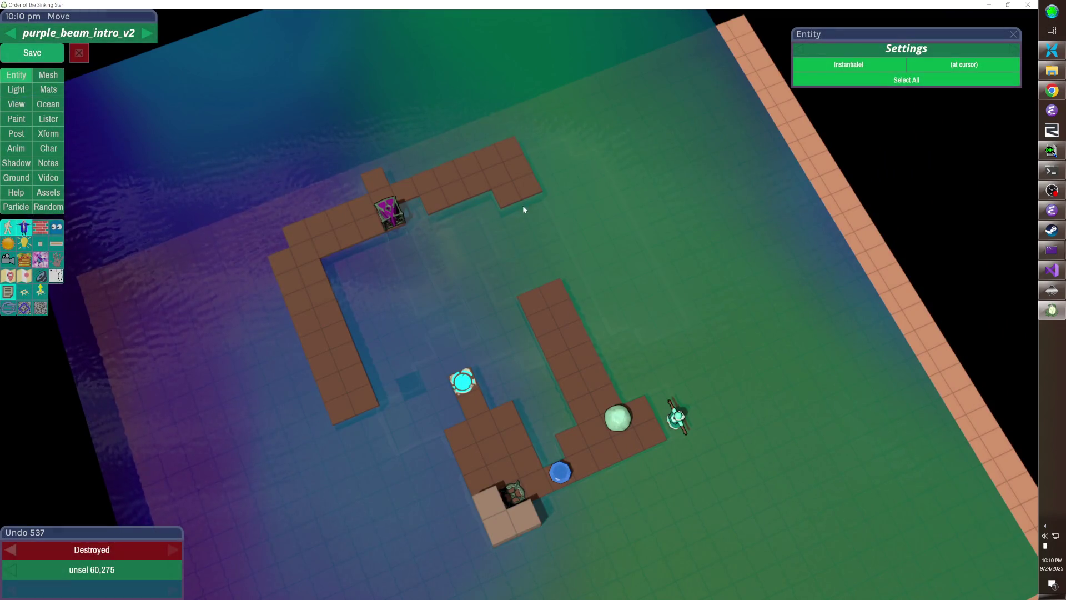
pyautogui.hotkey('ctrl', 'v')
pyautogui.press('Delete')
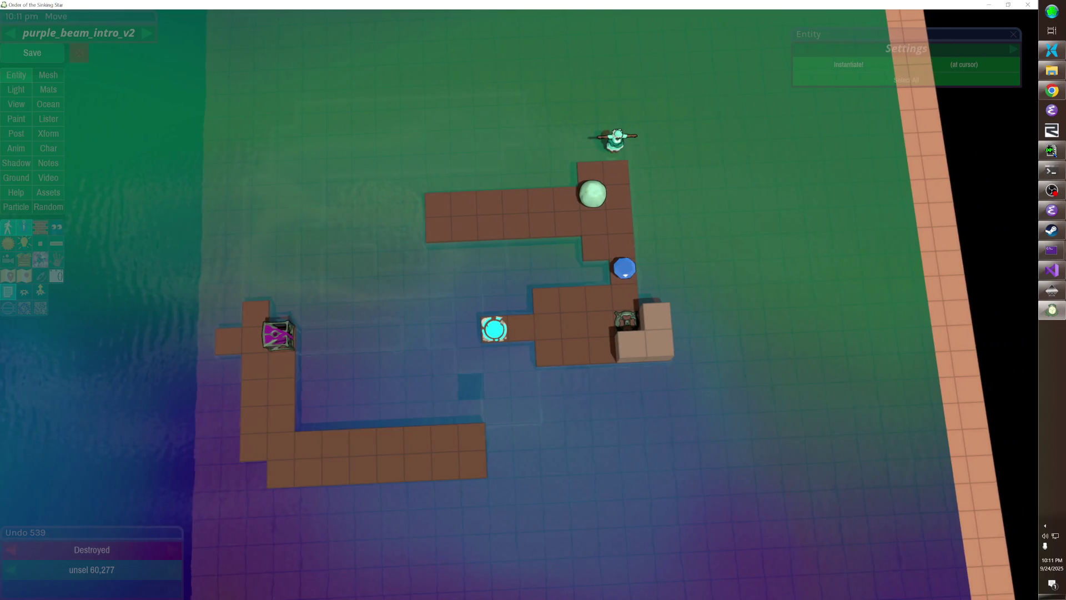
# - Nudge the green sphere down, move the Guy left and down, and move the rock down-left
pyautogui.moveTo(598, 191); pyautogui.dragTo(601, 216)
pyautogui.click(619, 143)
pyautogui.press('Left')
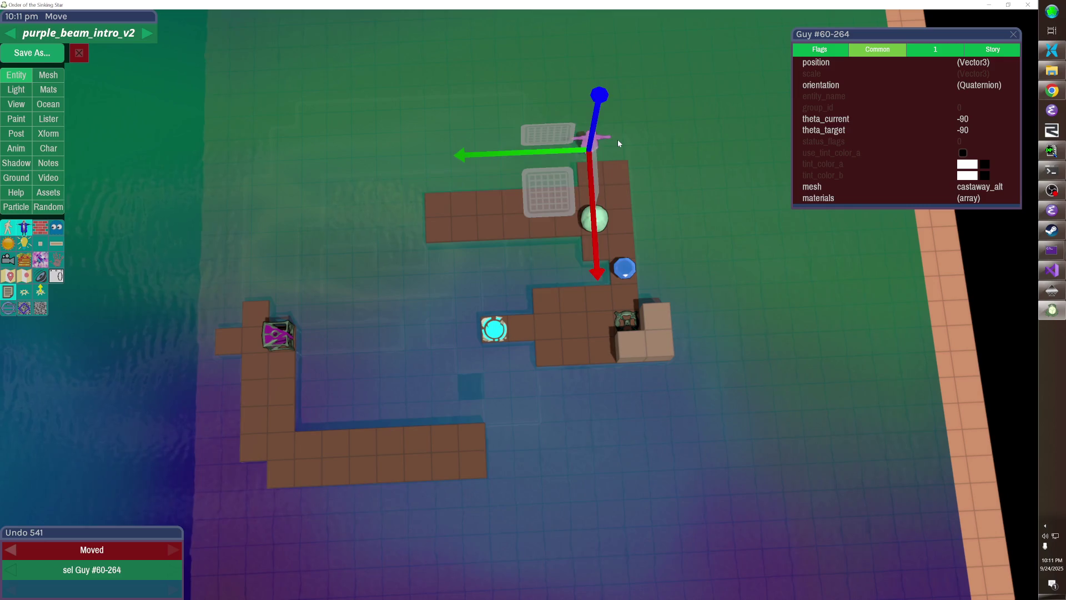
pyautogui.press('Down')
pyautogui.press('Down')
pyautogui.press('Down')
pyautogui.press('Left')
pyautogui.press('Left')
pyautogui.press('Left')
pyautogui.click(622, 158)
pyautogui.moveTo(578, 233)
pyautogui.mouseDown()
pyautogui.moveTo(472, 415)
pyautogui.moveTo(404, 496)
pyautogui.moveTo(417, 482)
pyautogui.mouseUp()
pyautogui.click(508, 238)
# - Shift the Guy three tiles left and remove the cubes left of the crate and atop the column
pyautogui.click(518, 218)
pyautogui.press('Left')
pyautogui.press('Left')
pyautogui.press('Left')
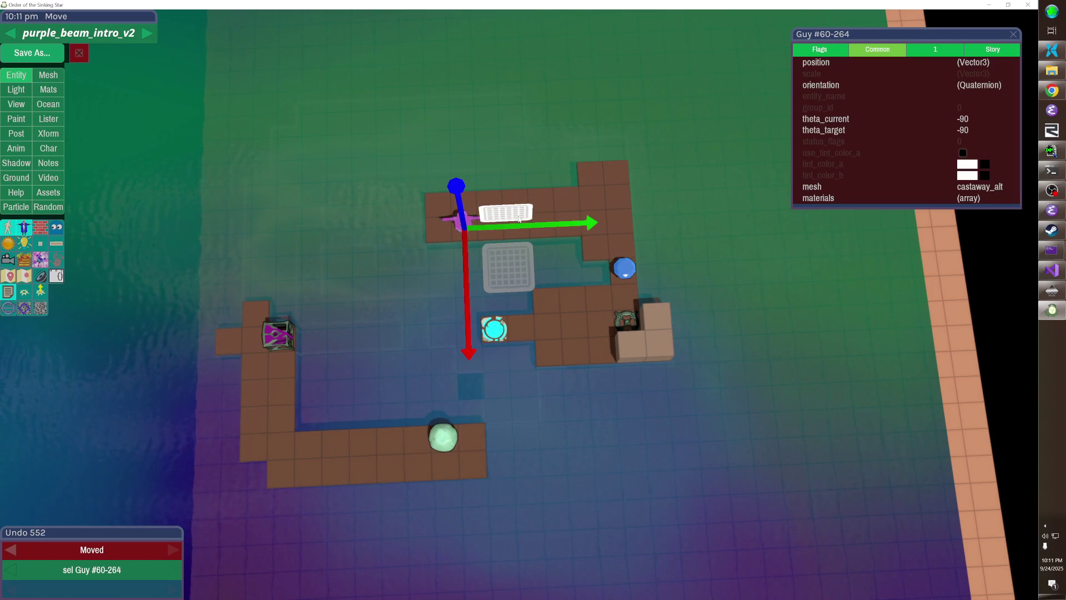
pyautogui.click(519, 219)
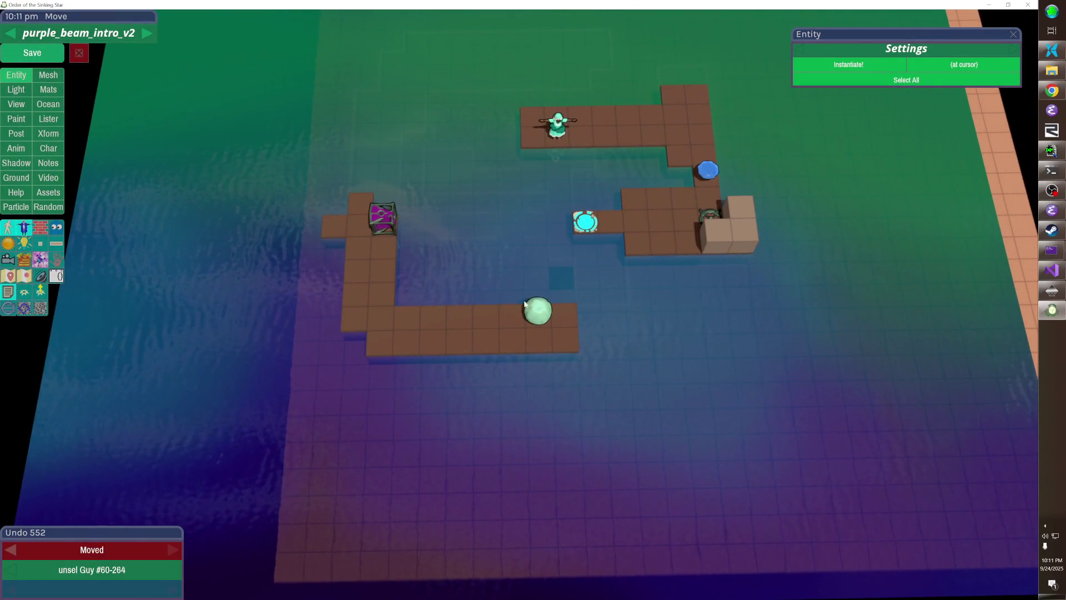
pyautogui.click(324, 230)
pyautogui.click(355, 203)
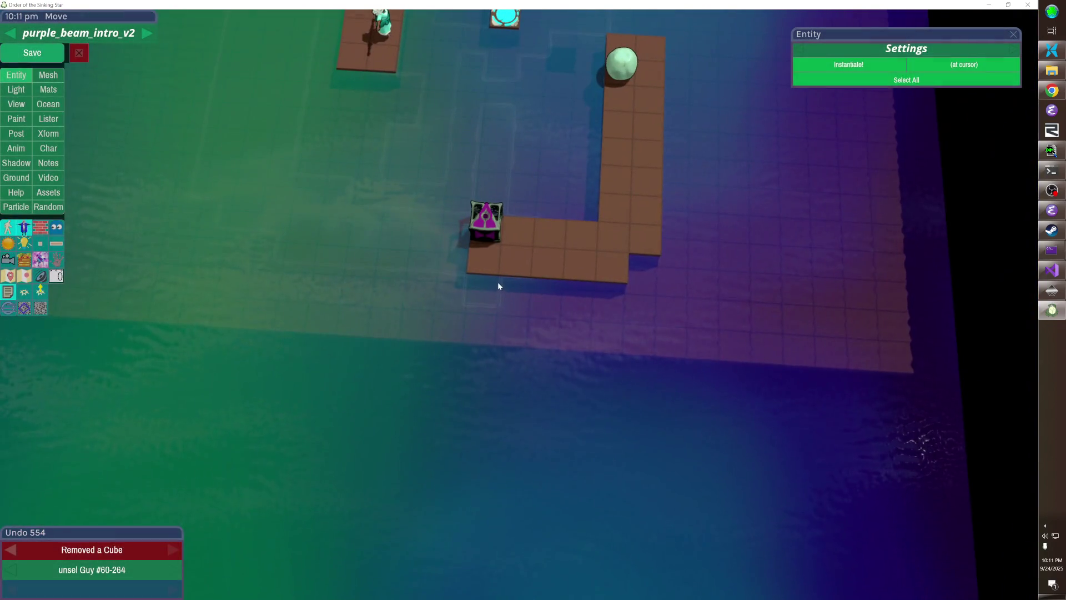
# - Add a floor cube under the light, move the light one tile, and add another path cube
pyautogui.click(492, 275)
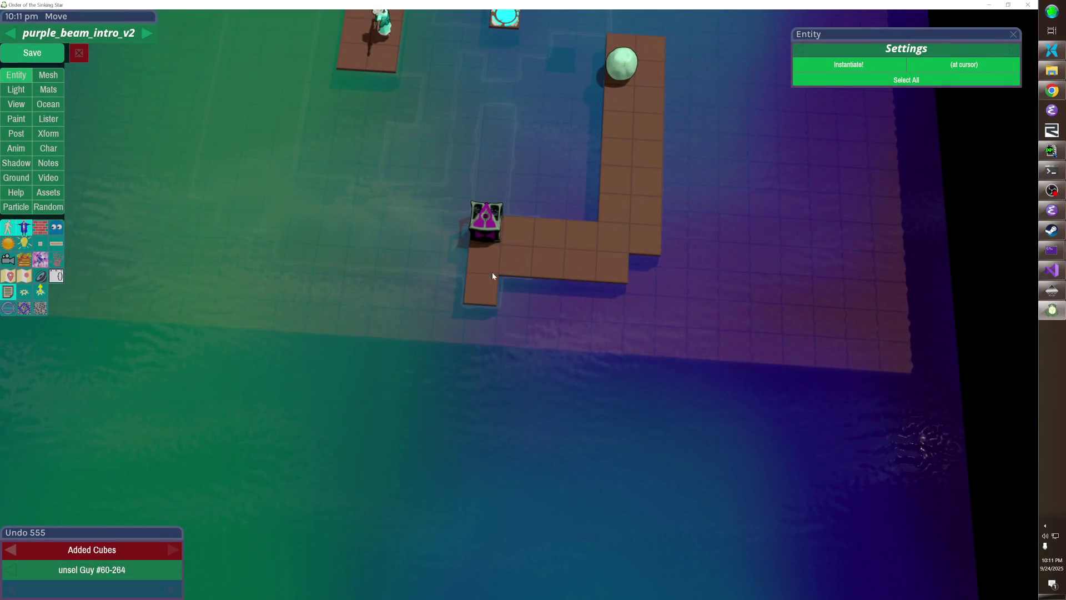
pyautogui.click(488, 221)
pyautogui.moveTo(488, 221); pyautogui.dragTo(490, 228)
pyautogui.click(488, 224)
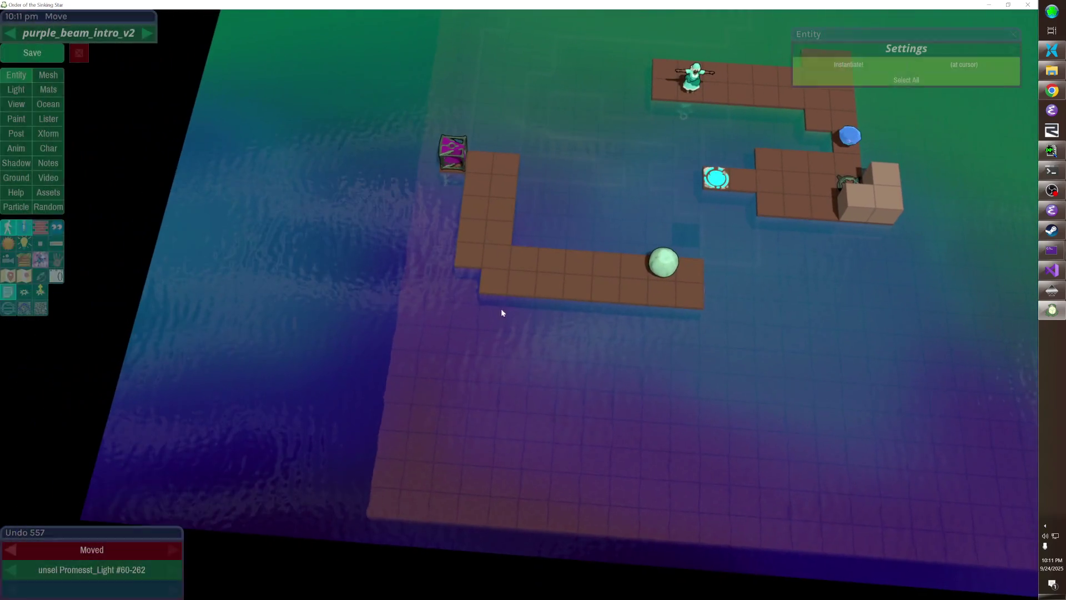
pyautogui.click(474, 269)
# - Slide the green boulder onto the left column and trim the protruding top-right tiles
pyautogui.click(663, 262)
pyautogui.click(663, 262)
pyautogui.click(664, 262)
pyautogui.moveTo(622, 310); pyautogui.dragTo(474, 303)
pyautogui.click(624, 279)
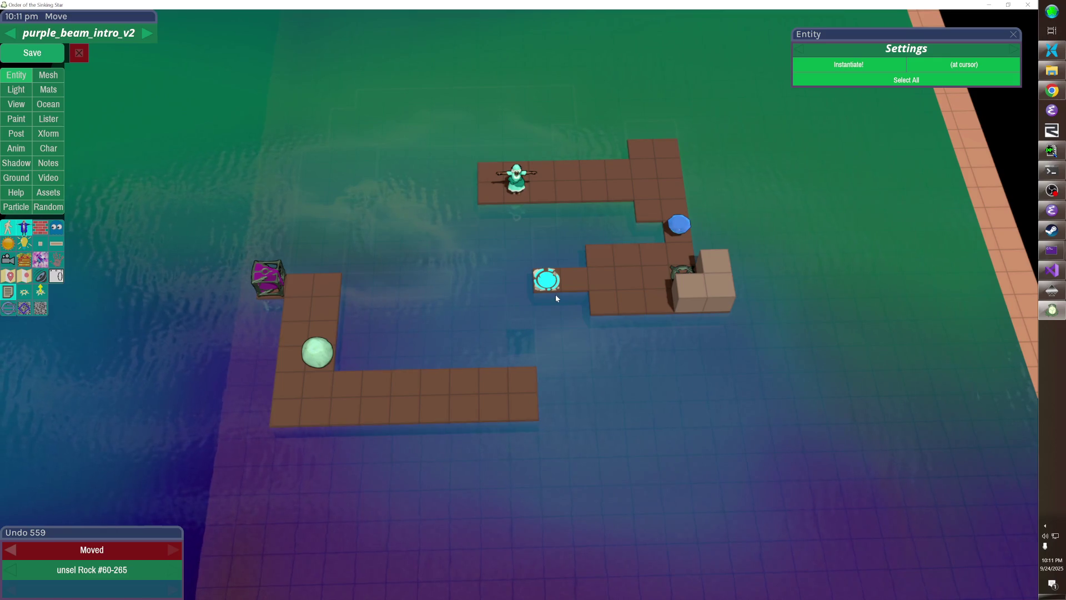
pyautogui.moveTo(644, 154); pyautogui.dragTo(676, 147)
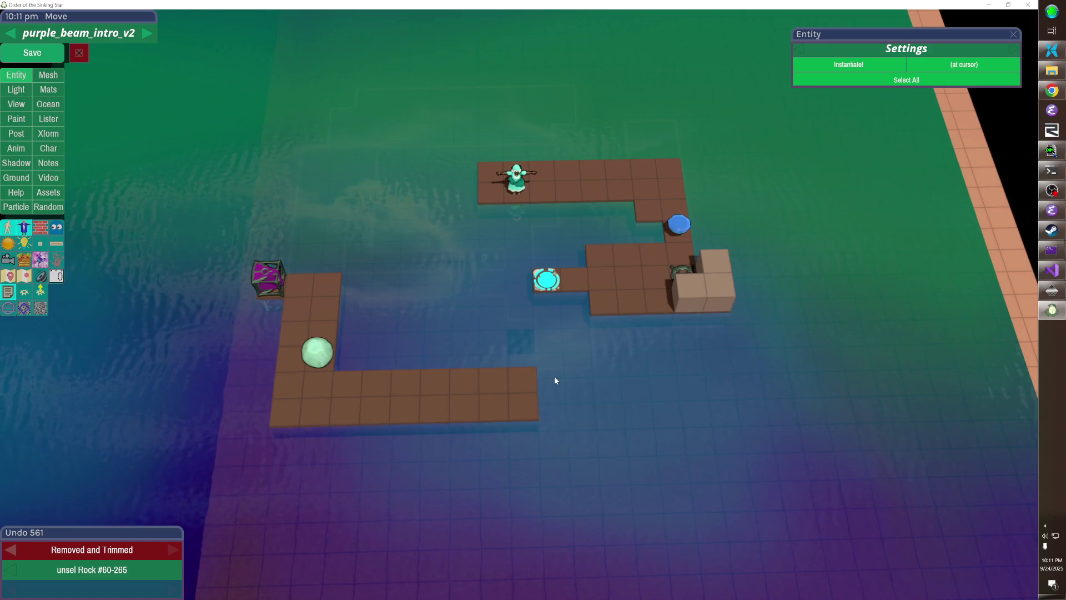
pyautogui.click(645, 210)
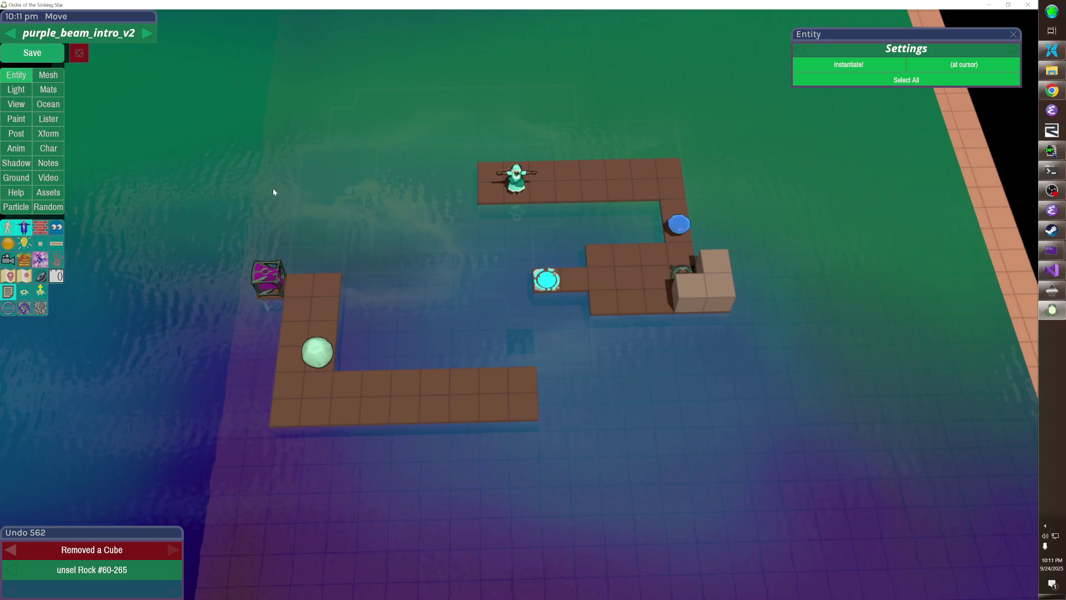
# - Save the level and start a playtest
pyautogui.click(51, 59)
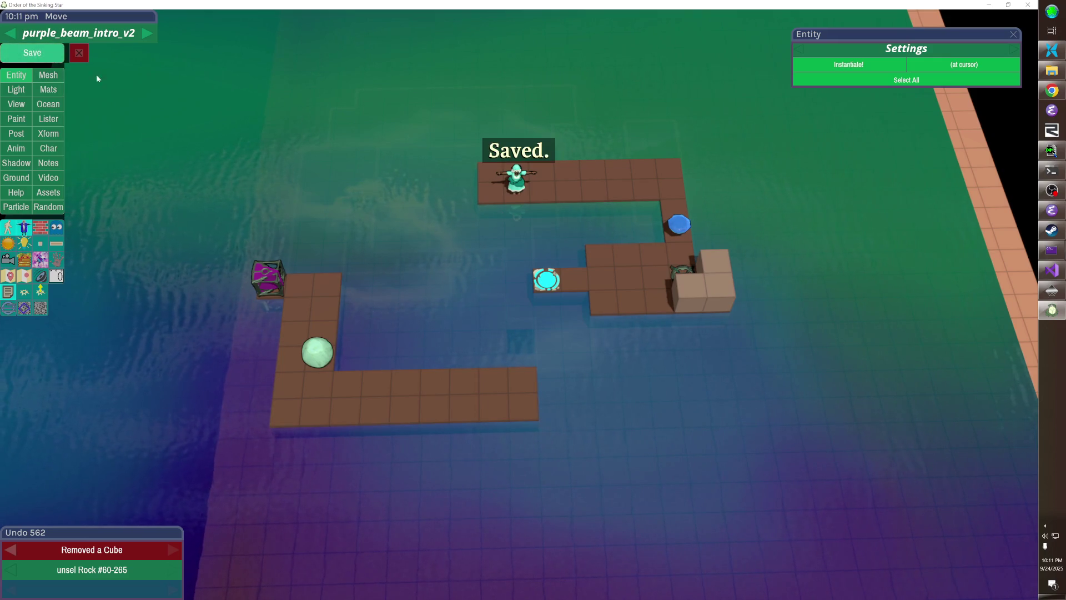
pyautogui.scroll(2, 175, 112)
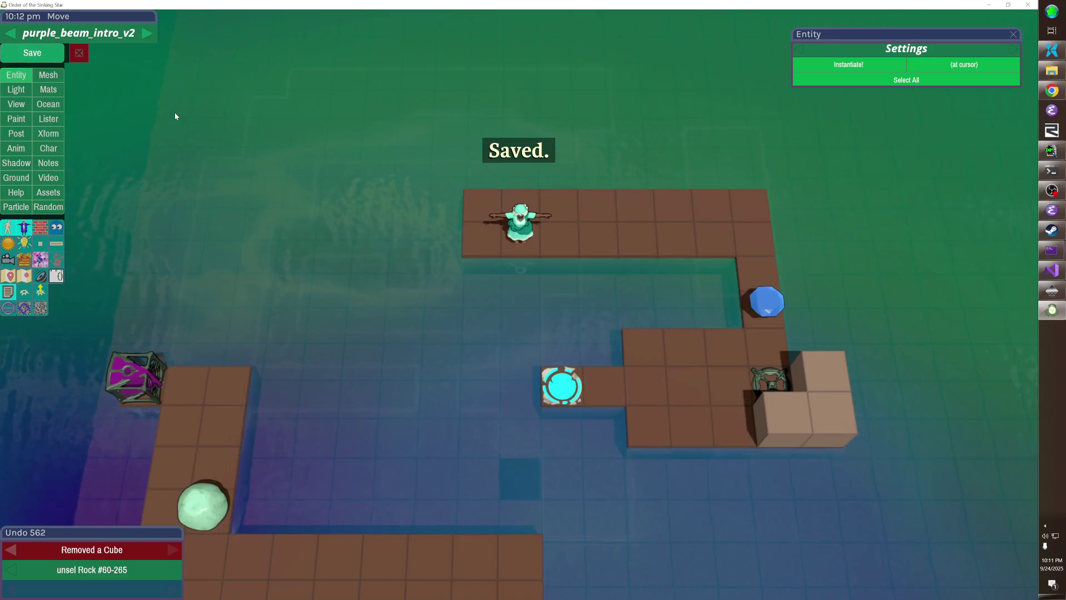
pyautogui.press('Tab')
pyautogui.press('Right')
pyautogui.press('Right')
pyautogui.press('Right')
pyautogui.press('Down')
pyautogui.press('Down')
pyautogui.press('Down')
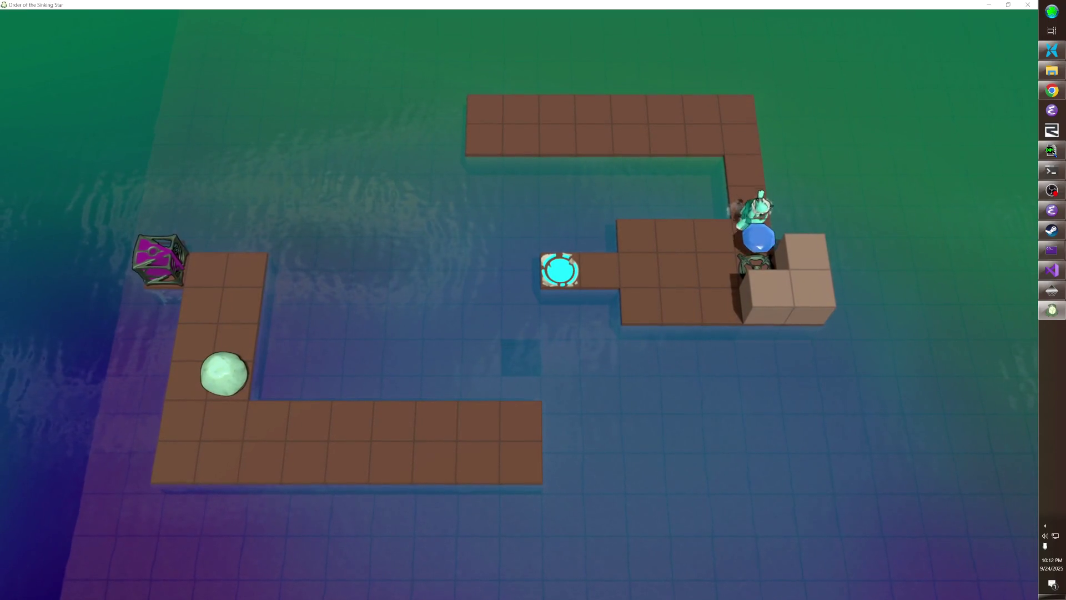
pyautogui.press('Left')
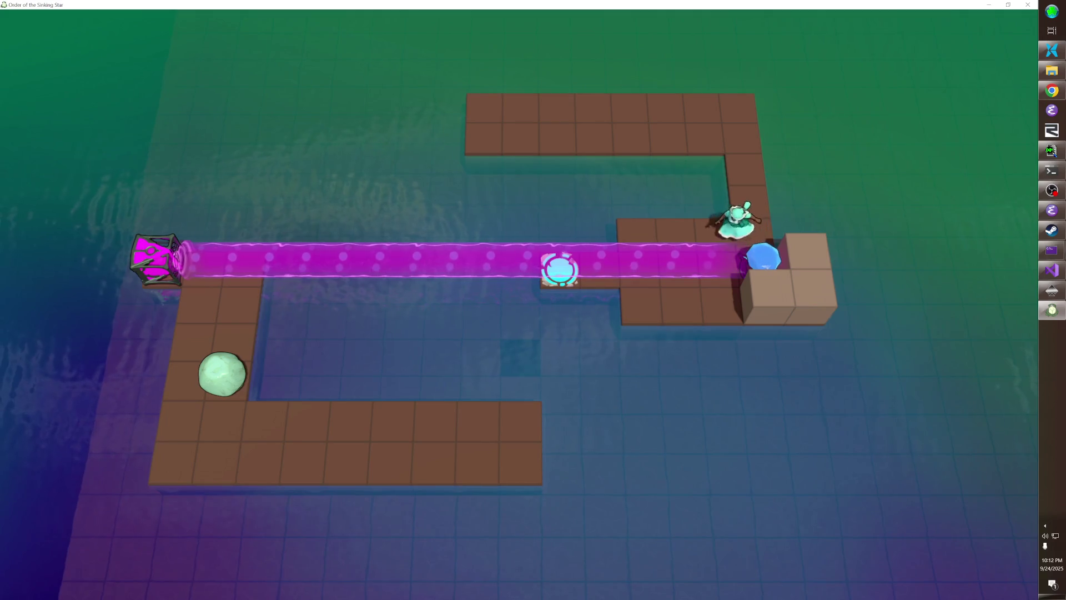
pyautogui.press('Down')
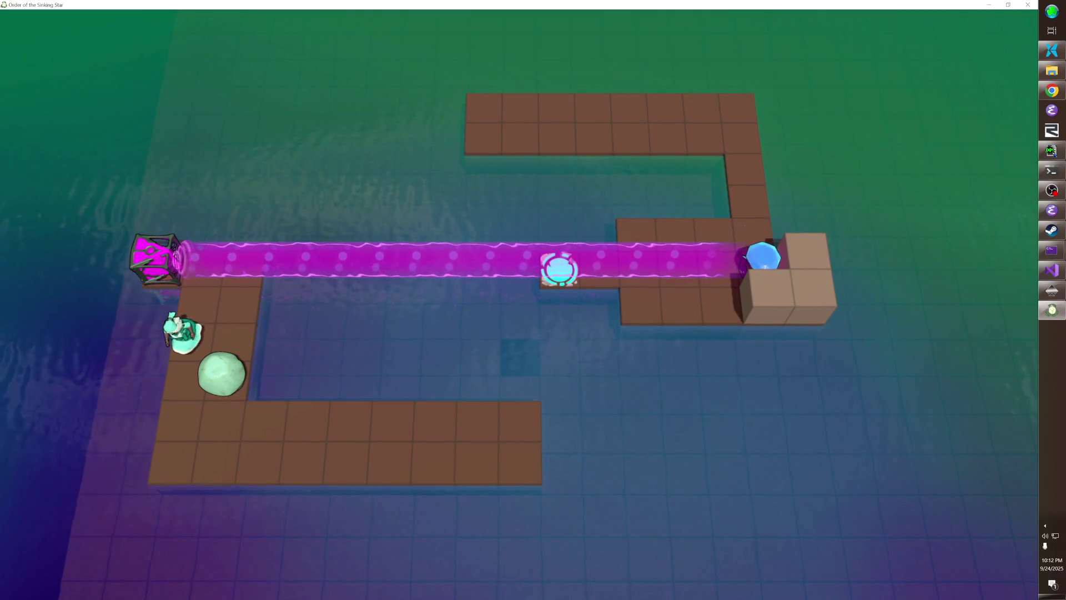
pyautogui.press('Right')
pyautogui.press('Down')
pyautogui.press('Left')
pyautogui.press('Down')
pyautogui.press('Right')
pyautogui.press('Right')
pyautogui.press('Right')
pyautogui.press('Down')
pyautogui.press('Up')
pyautogui.press('Down')
pyautogui.press('Left')
pyautogui.press('Left')
pyautogui.press('Left')
pyautogui.press('Left')
pyautogui.press('Left')
pyautogui.press('Left')
pyautogui.press('Up')
pyautogui.press('Up')
pyautogui.press('Up')
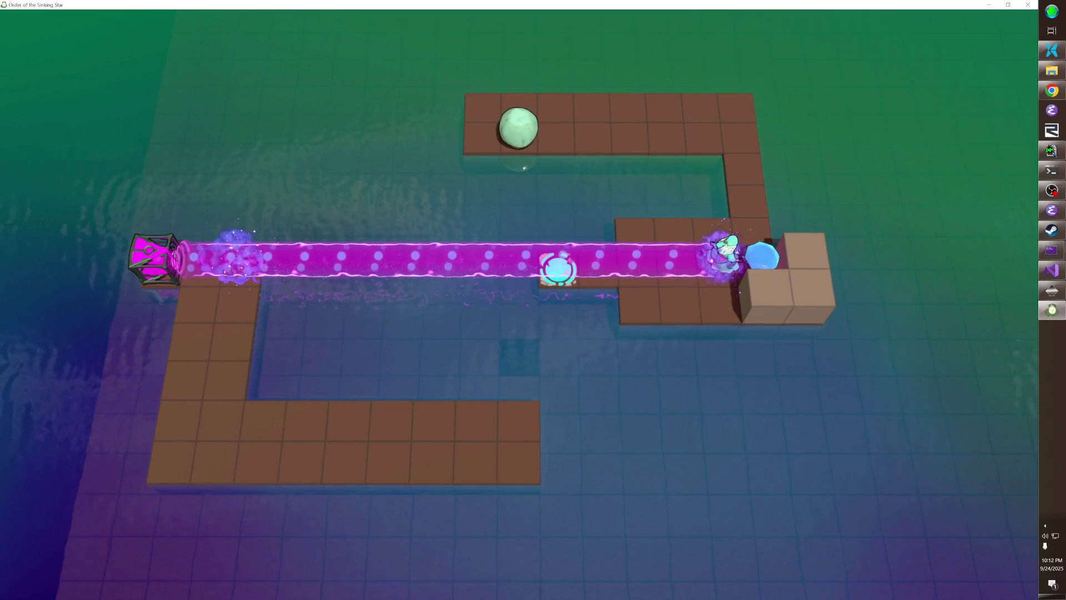
pyautogui.press('Up')
pyautogui.press('Up')
pyautogui.press('Up')
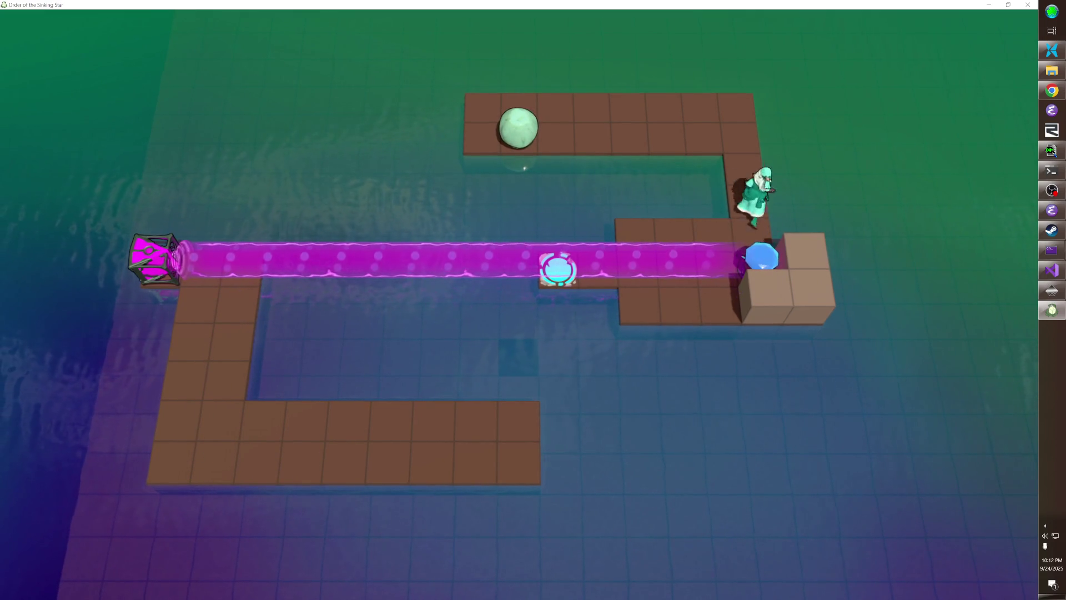
pyautogui.press('z')
pyautogui.press('z')
pyautogui.press('z')
pyautogui.press('z')
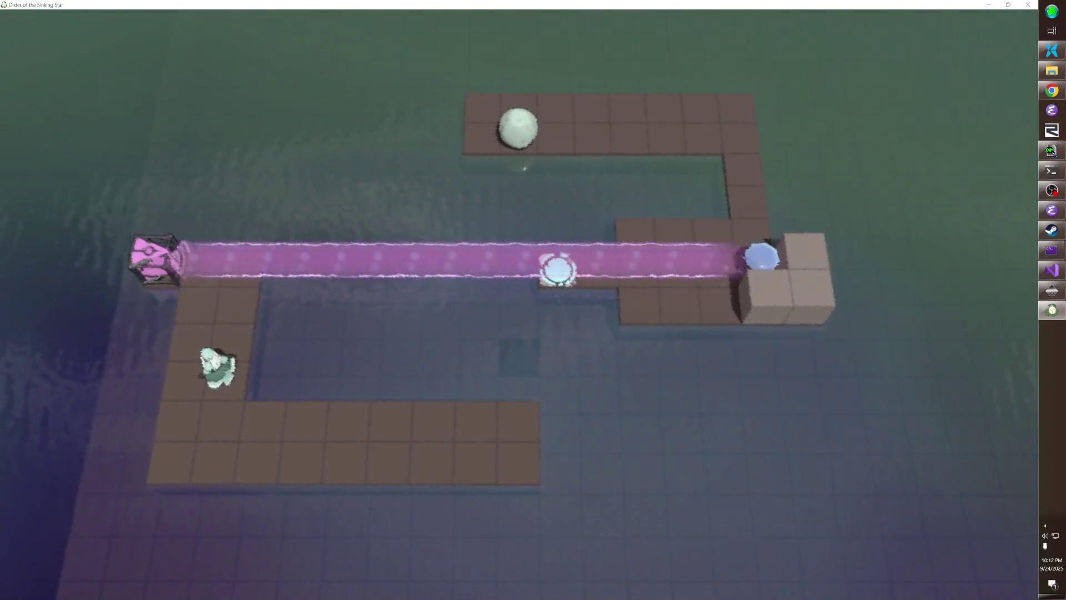
pyautogui.press('z')
pyautogui.press('z')
pyautogui.press('z')
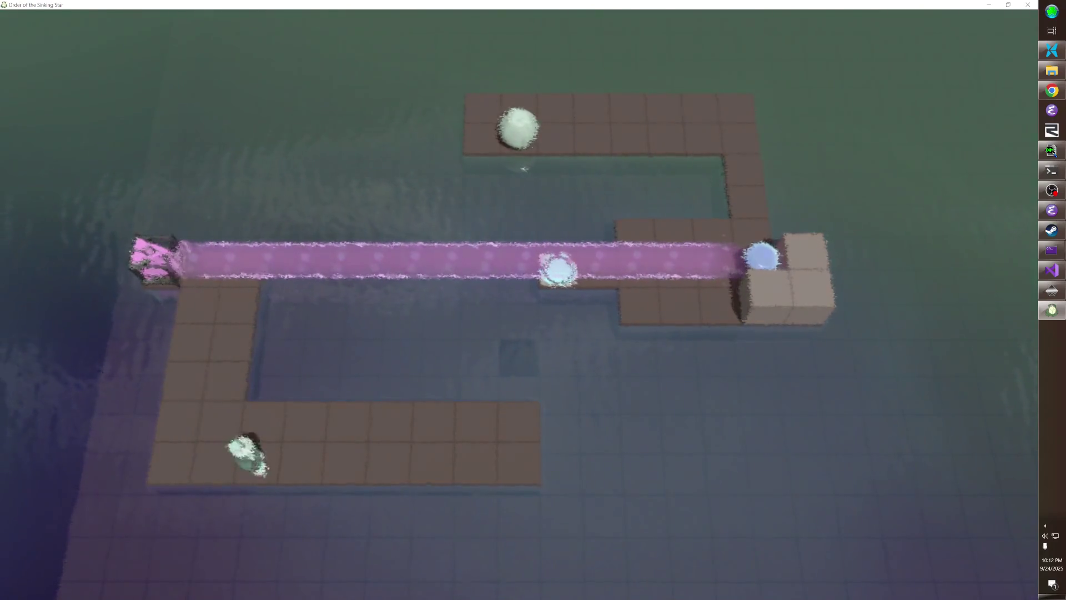
pyautogui.press('z')
pyautogui.press('z')
pyautogui.press('z')
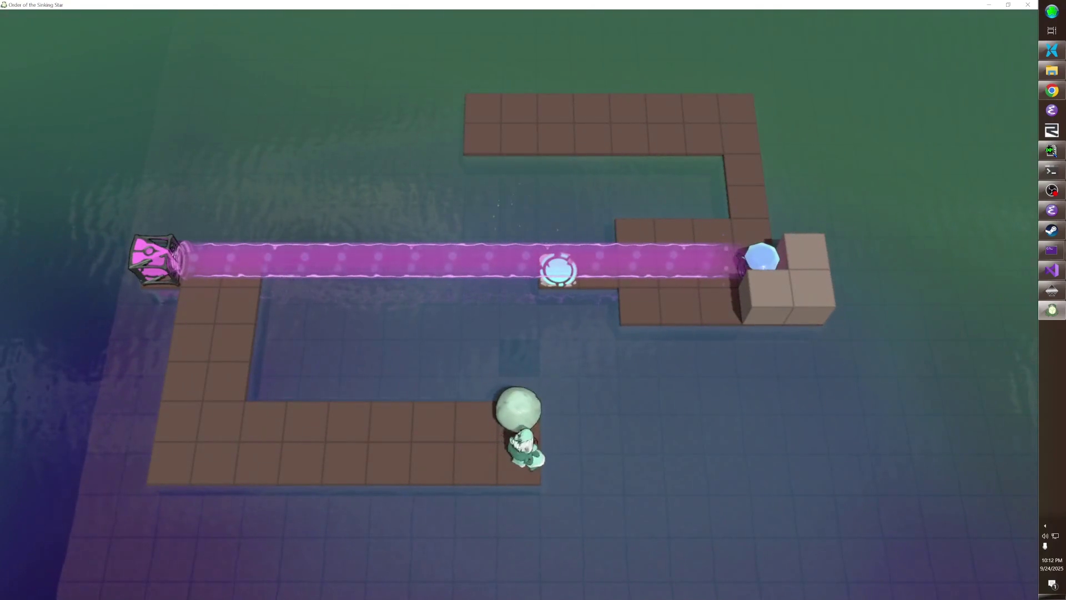
pyautogui.press('z')
pyautogui.press('z')
pyautogui.press('z')
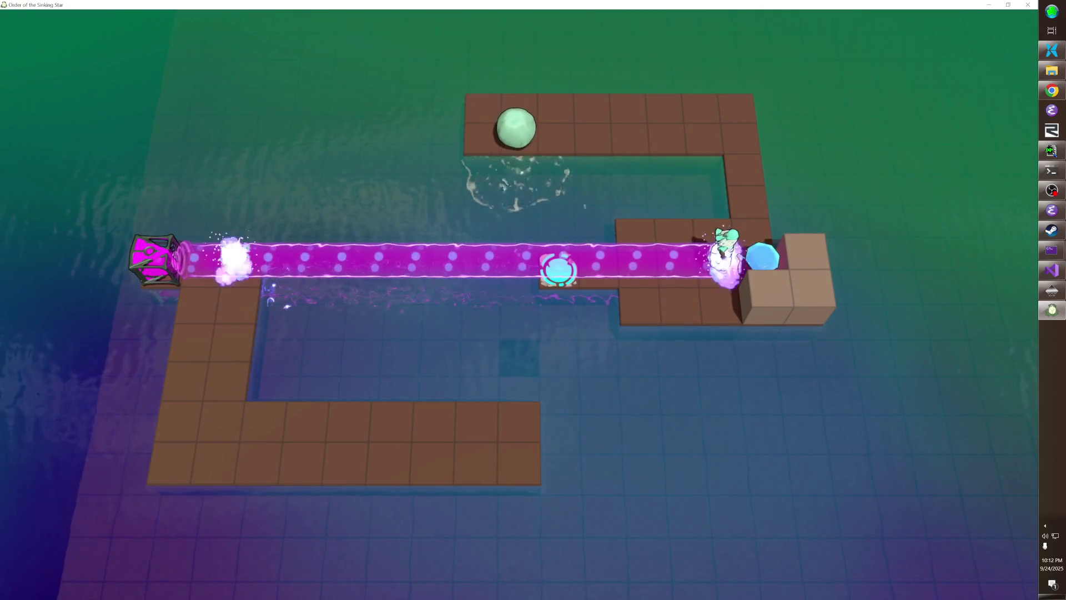
pyautogui.press('z')
pyautogui.press('z')
pyautogui.press('z')
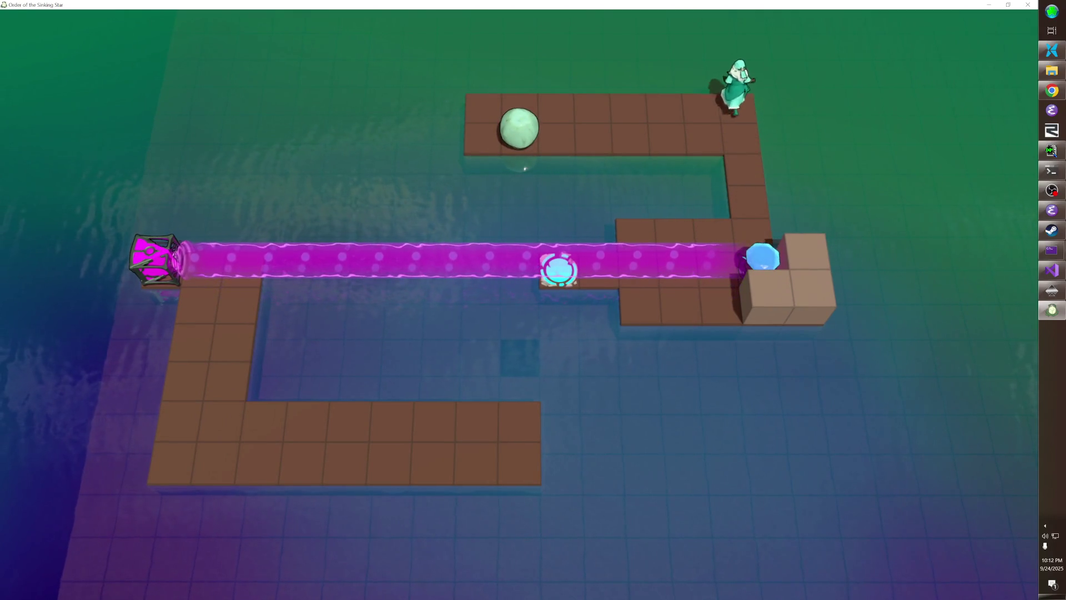
pyautogui.press('Left')
pyautogui.press('Down')
pyautogui.press('Right')
pyautogui.press('Right')
pyautogui.press('Up')
pyautogui.press('Right')
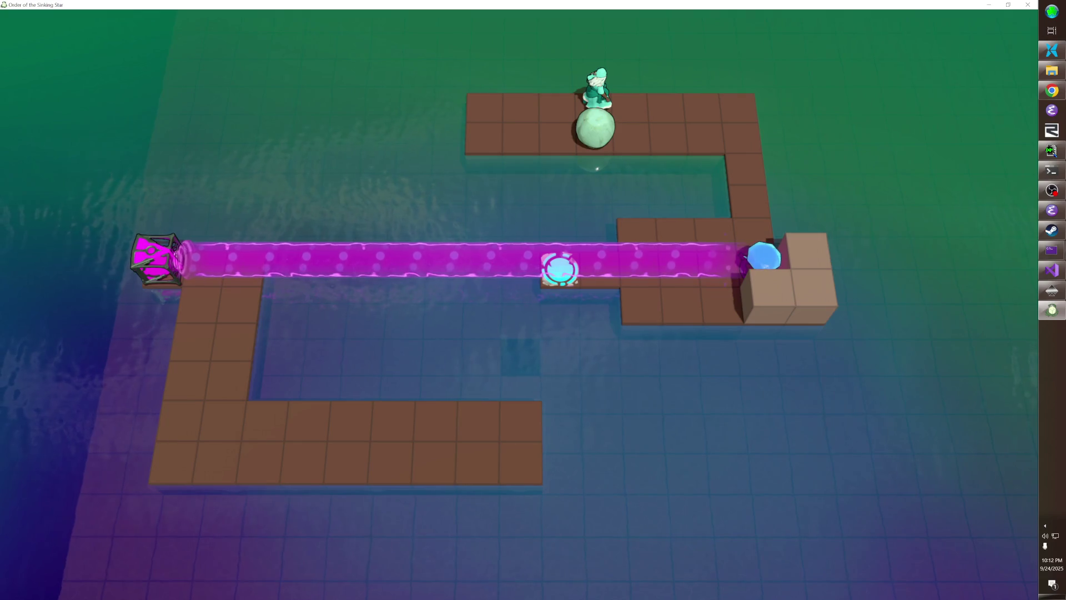
pyautogui.press('Down')
pyautogui.press('Right')
pyautogui.press('Right')
pyautogui.press('Right')
pyautogui.press('Down')
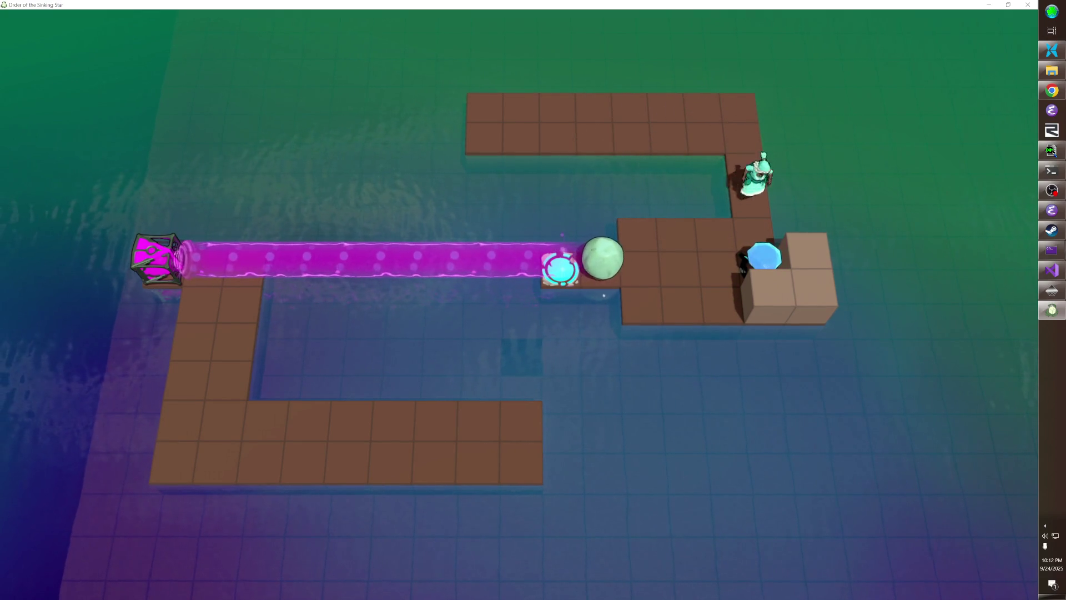
pyautogui.press('Down')
pyautogui.press('Left')
pyautogui.press('Left')
pyautogui.press('Down')
pyautogui.press('Left')
pyautogui.press('Left')
pyautogui.press('Left')
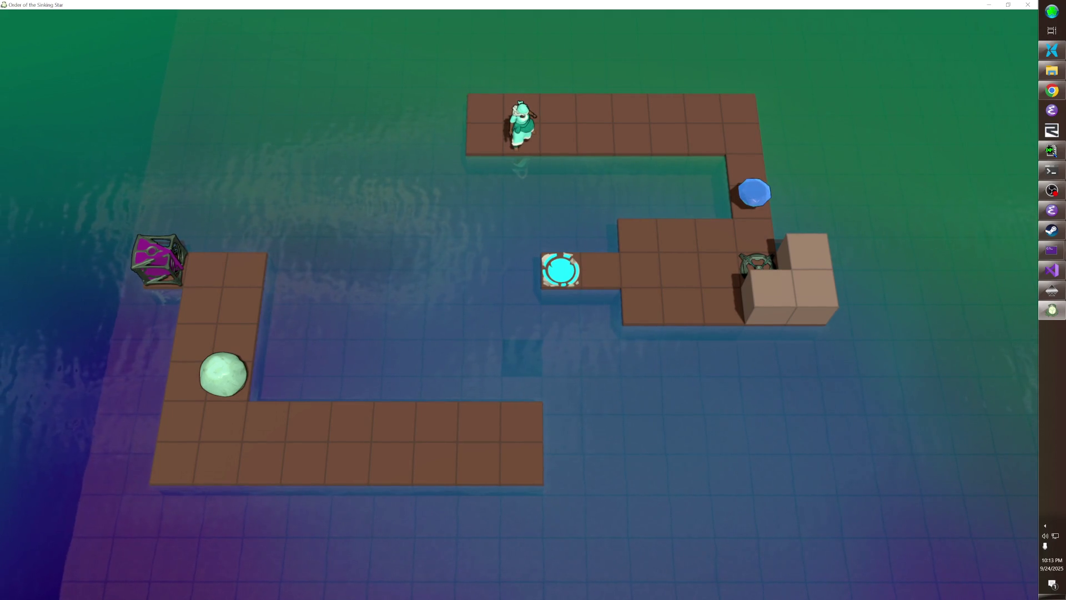
pyautogui.press('F1')
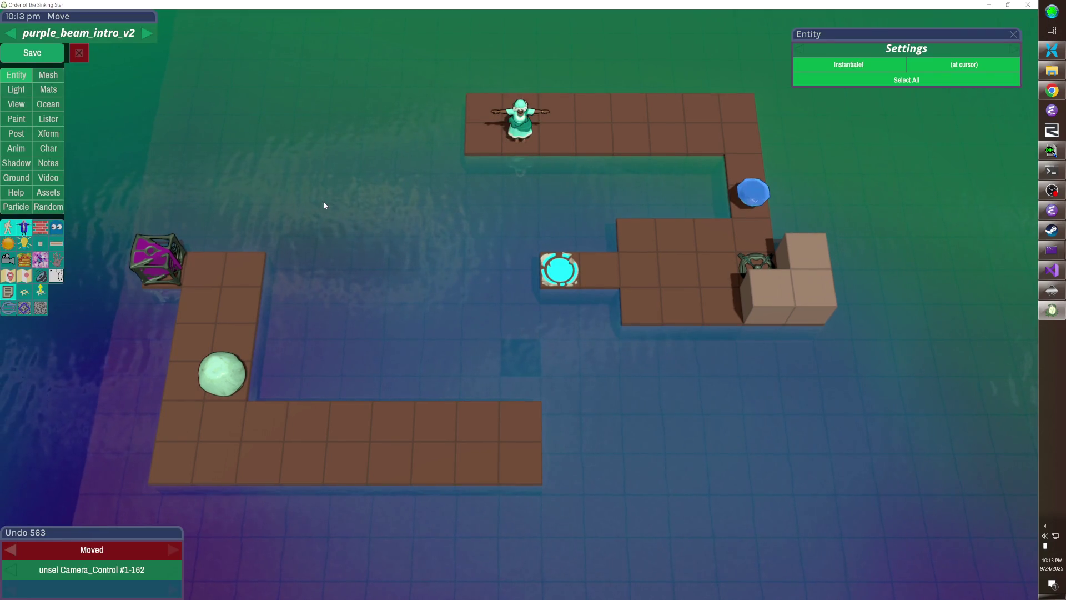
# - Remove the dark floor cube, unhide the hidden entities and ocean, and save
pyautogui.click(514, 350)
pyautogui.hotkey('alt', 'h')
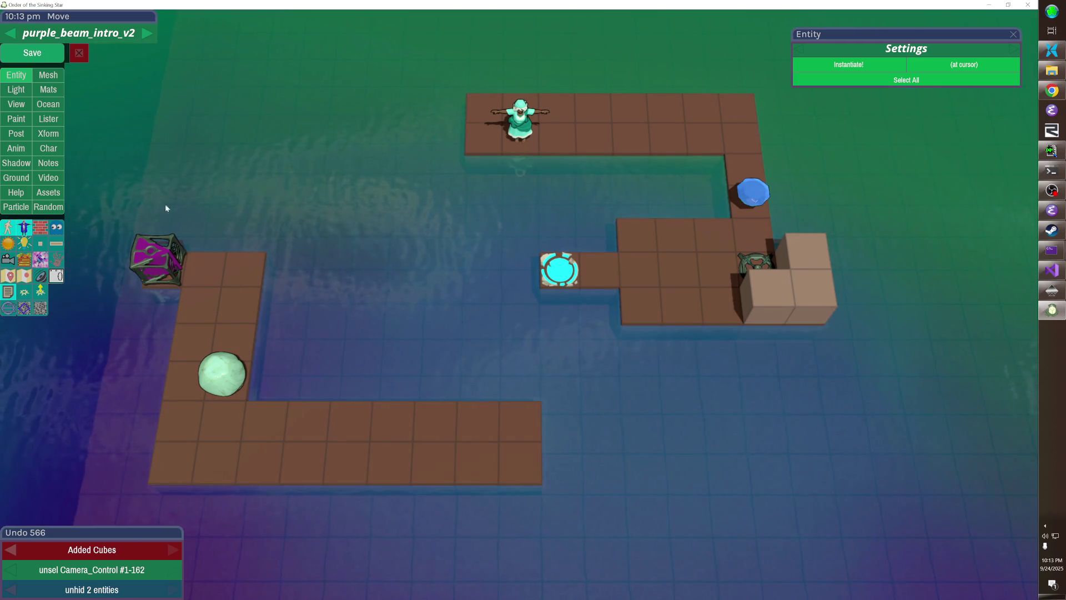
pyautogui.hotkey('ctrl', 's')
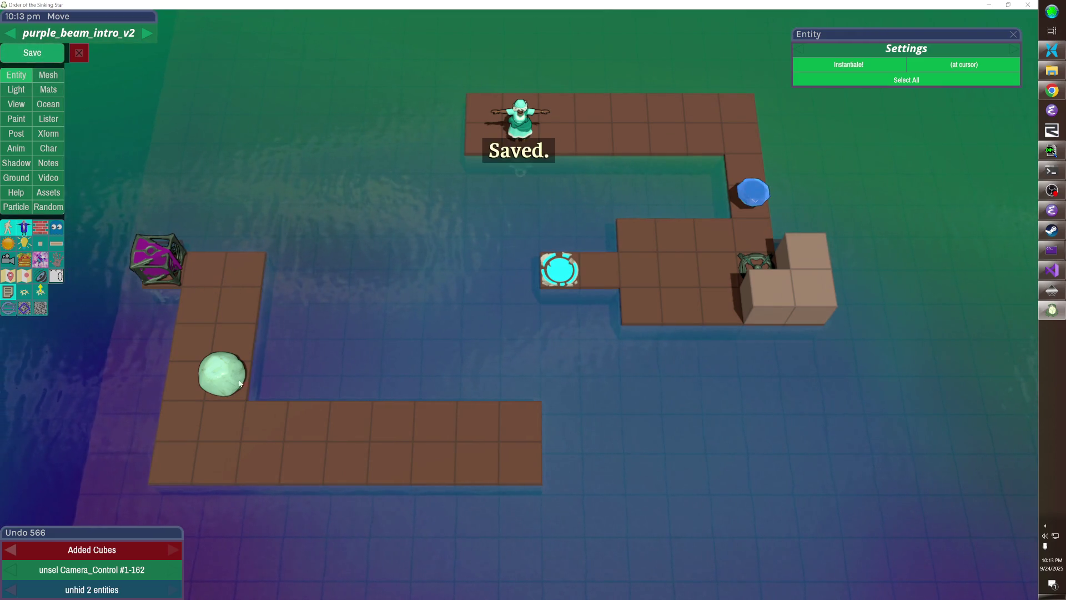
# - Move the boulder, upper floor and emitter crate one tile inward, trimming overlapping walls
pyautogui.click(213, 294)
pyautogui.moveTo(265, 315); pyautogui.dragTo(444, 311)
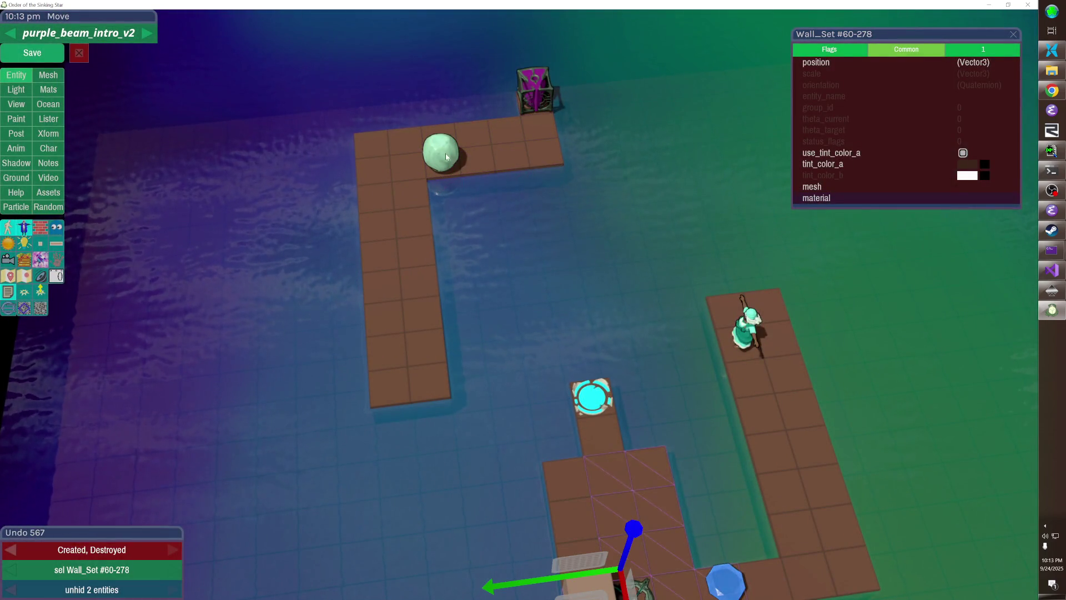
pyautogui.click(447, 157)
pyautogui.keyDown('shift'); pyautogui.click(536, 134); pyautogui.keyUp('shift')
pyautogui.keyDown('shift'); pyautogui.click(537, 95); pyautogui.keyUp('shift')
pyautogui.press('Down')
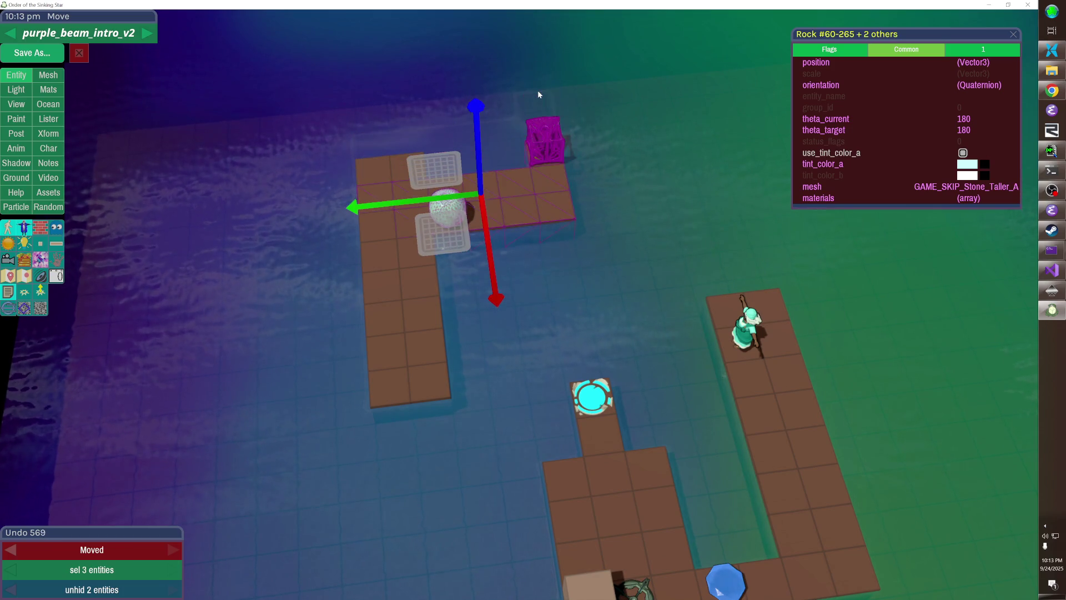
pyautogui.press('Escape')
# - Merge the upper and lower floor pieces into one using the console 'merge' command
pyautogui.click(488, 221)
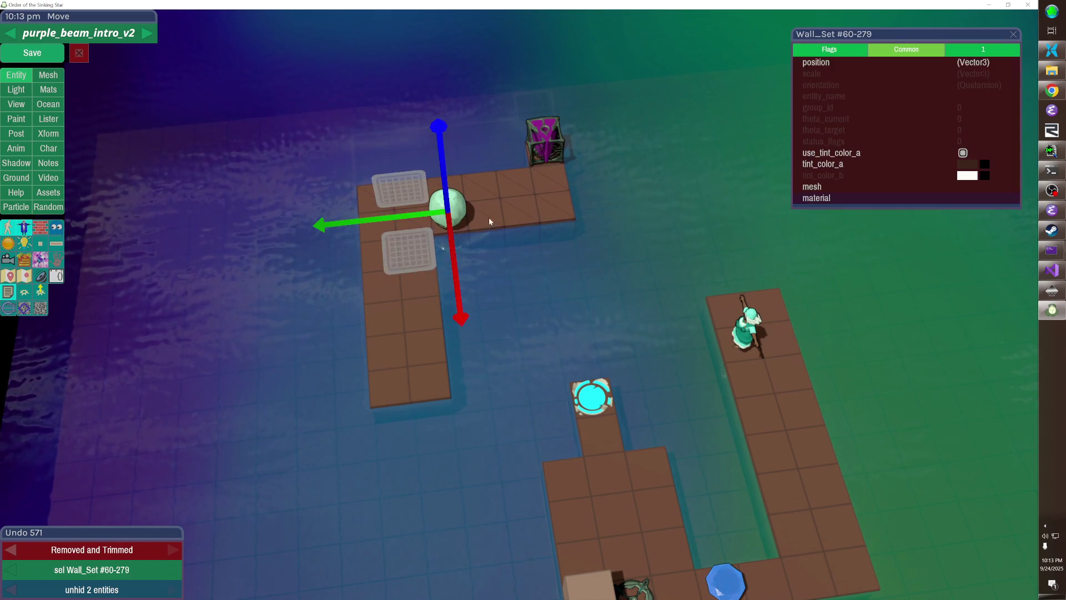
pyautogui.keyDown('shift'); pyautogui.click(404, 291); pyautogui.keyUp('shift')
pyautogui.press('`')
pyautogui.write('merge')
pyautogui.press('Return')
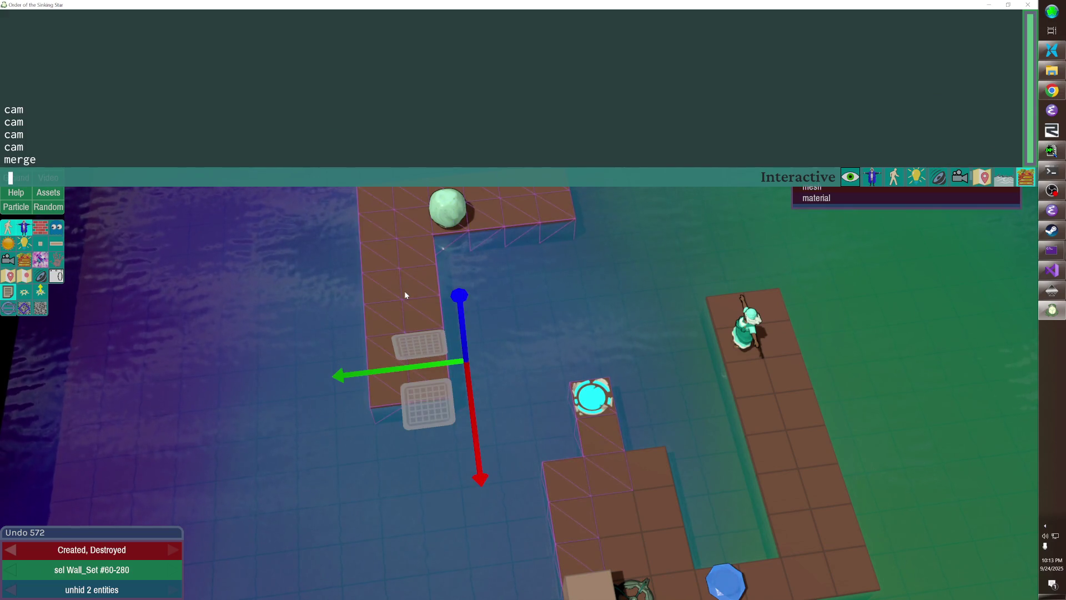
pyautogui.press('`')
pyautogui.press('Escape')
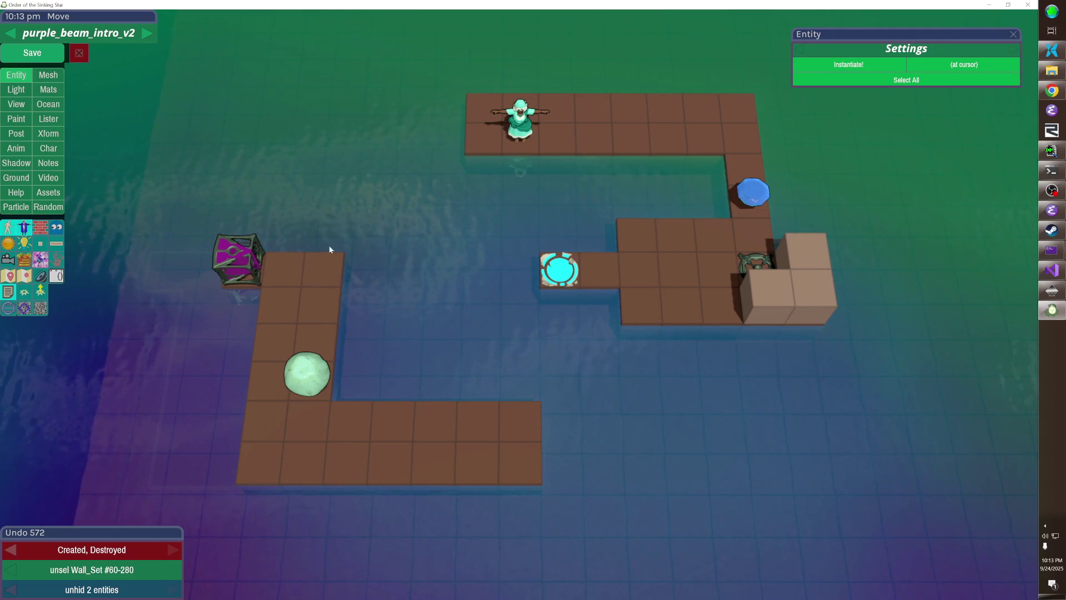
# - Add a floor cube at the preview spot and save the level
pyautogui.moveTo(297, 243)
pyautogui.mouseDown()
pyautogui.moveTo(433, 273)
pyautogui.moveTo(517, 262)
pyautogui.mouseUp()
pyautogui.click(511, 260)
pyautogui.moveTo(482, 302); pyautogui.dragTo(411, 322)
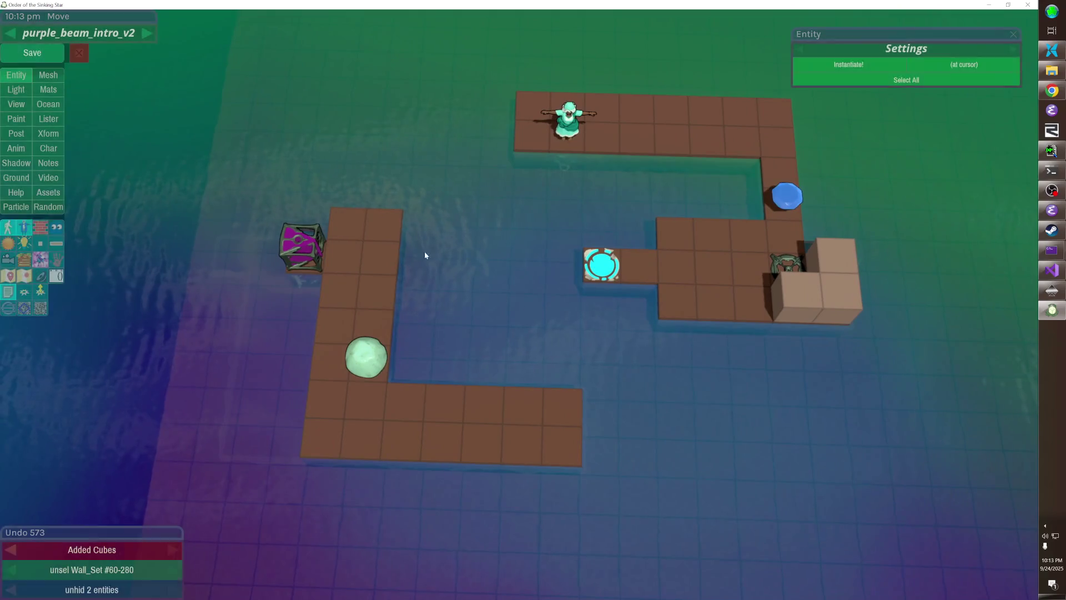
pyautogui.hotkey('ctrl', 's')
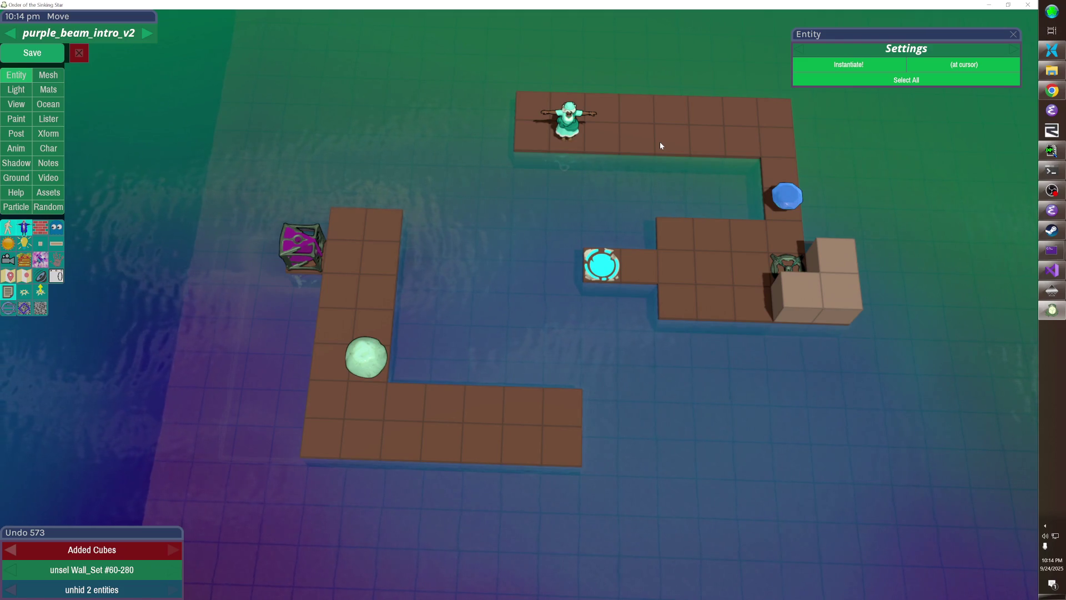
# - Delete the left column's top tile, undo trial cubes by the block cluster, and save
pyautogui.moveTo(387, 224); pyautogui.dragTo(370, 241)
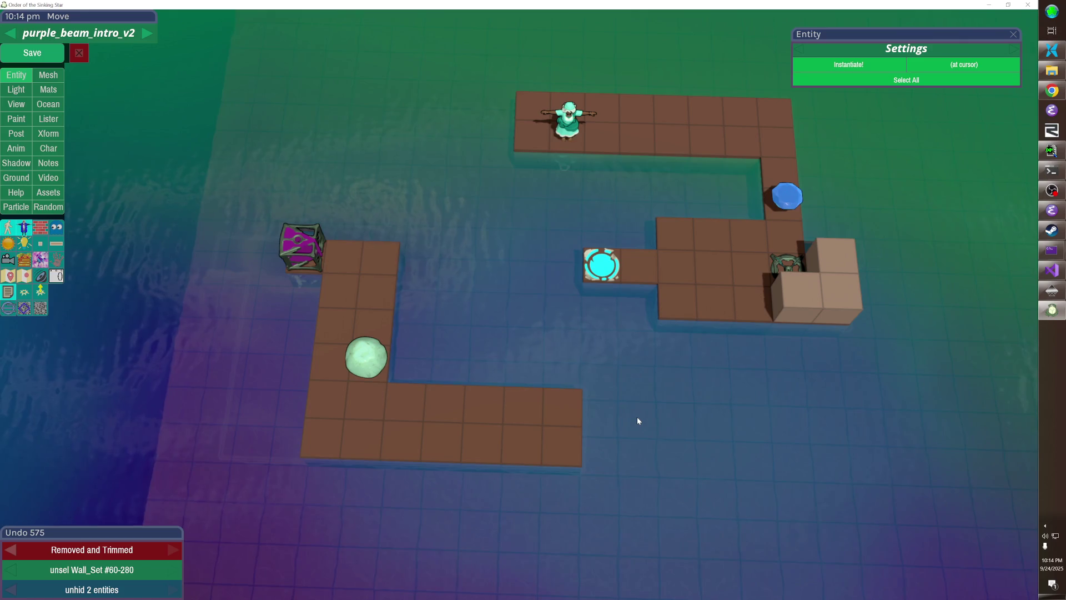
pyautogui.moveTo(777, 292); pyautogui.dragTo(765, 263)
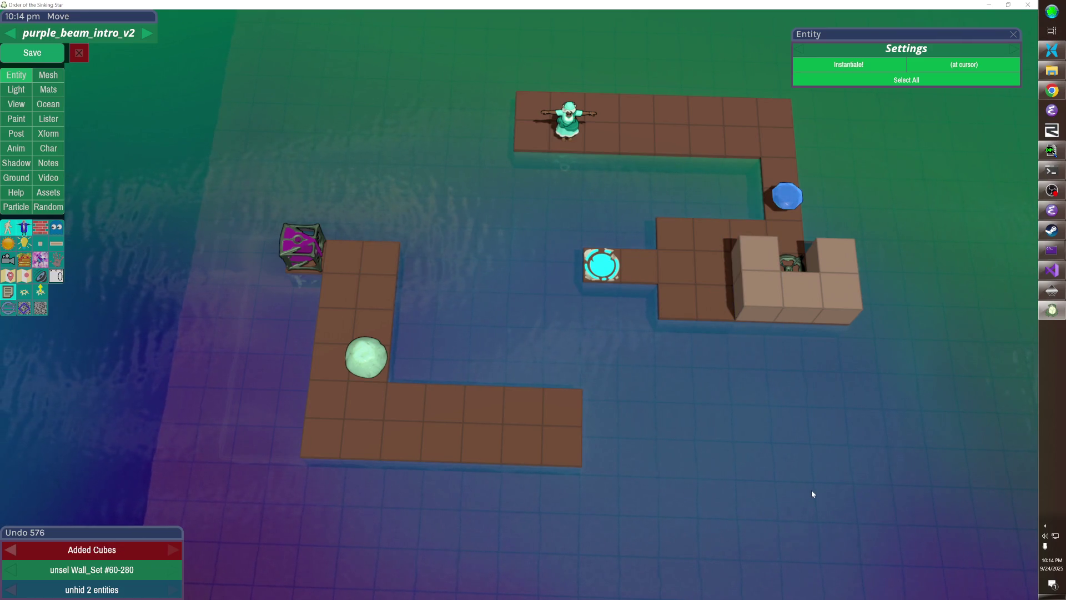
pyautogui.click(750, 261)
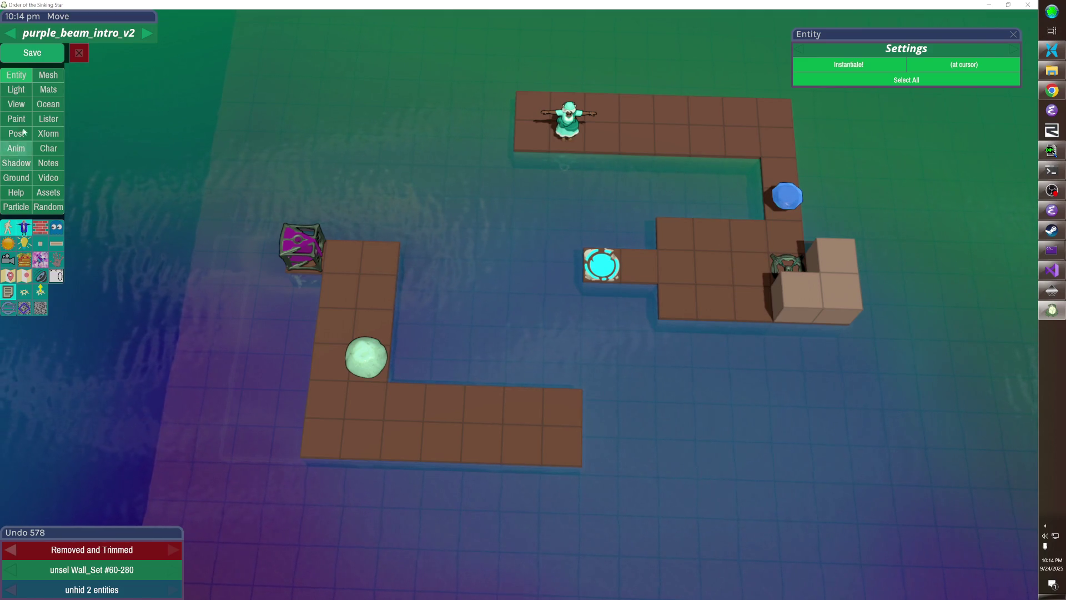
pyautogui.click(32, 52)
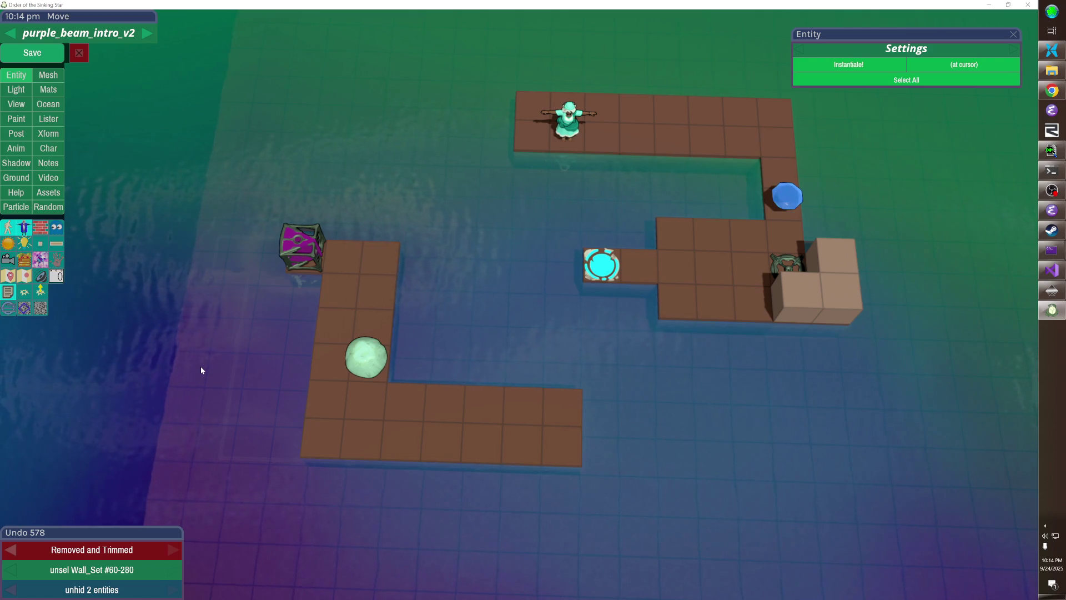
pyautogui.press('d')
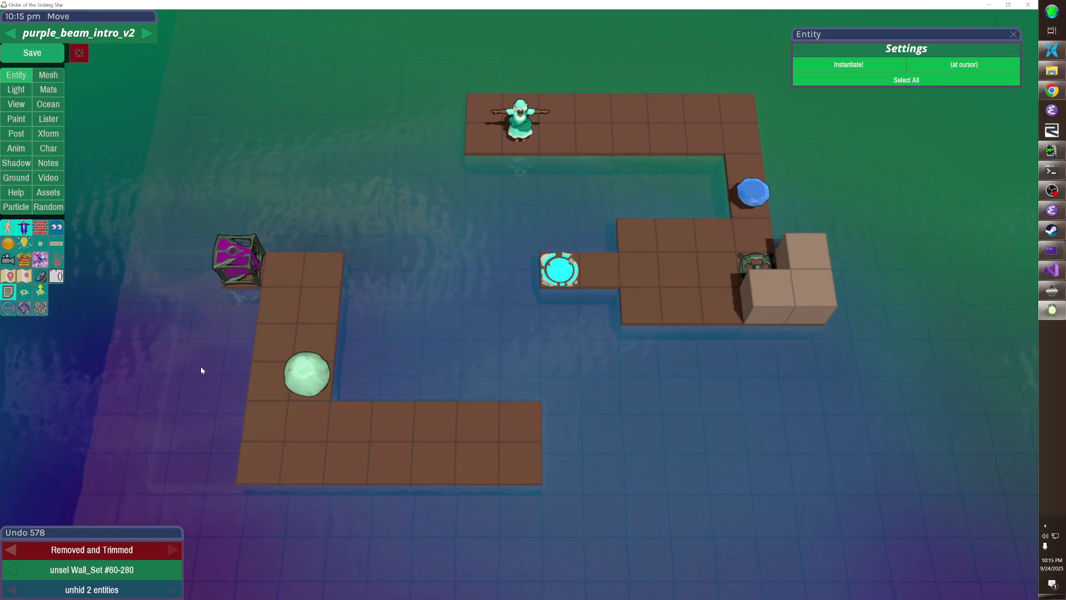
# - Preview through the game camera, save with the new camera, and start walking the top path
pyautogui.press('p')
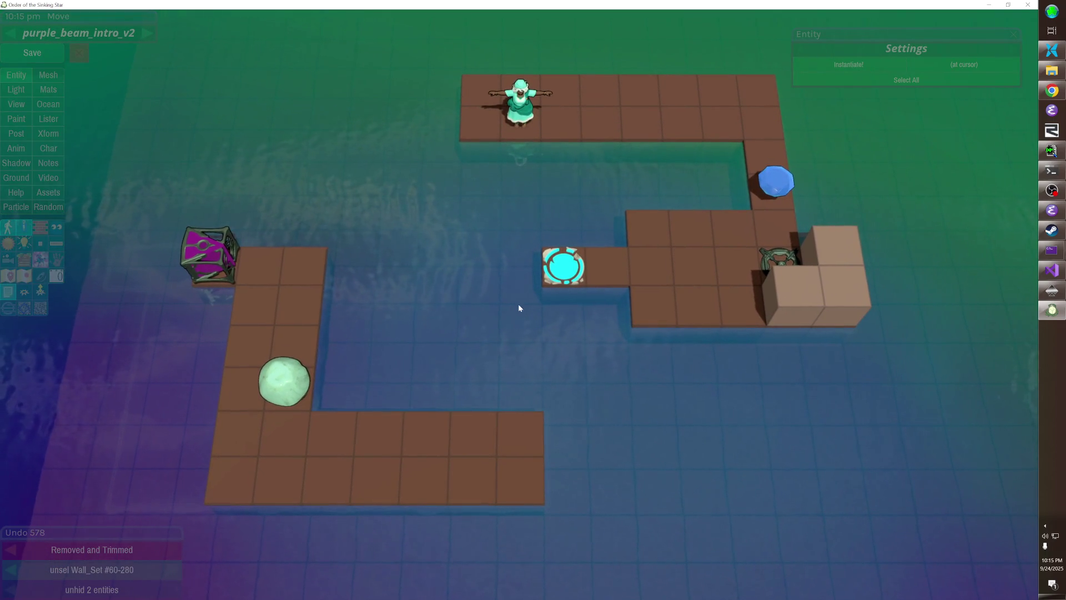
pyautogui.moveTo(518, 304)
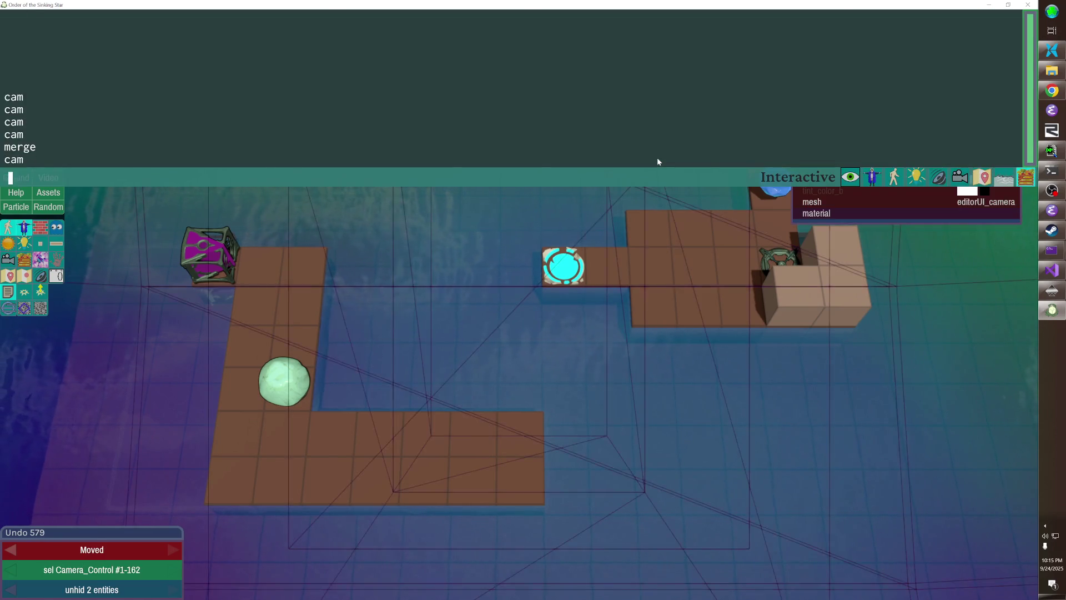
pyautogui.hotkey('ctrl', 's')
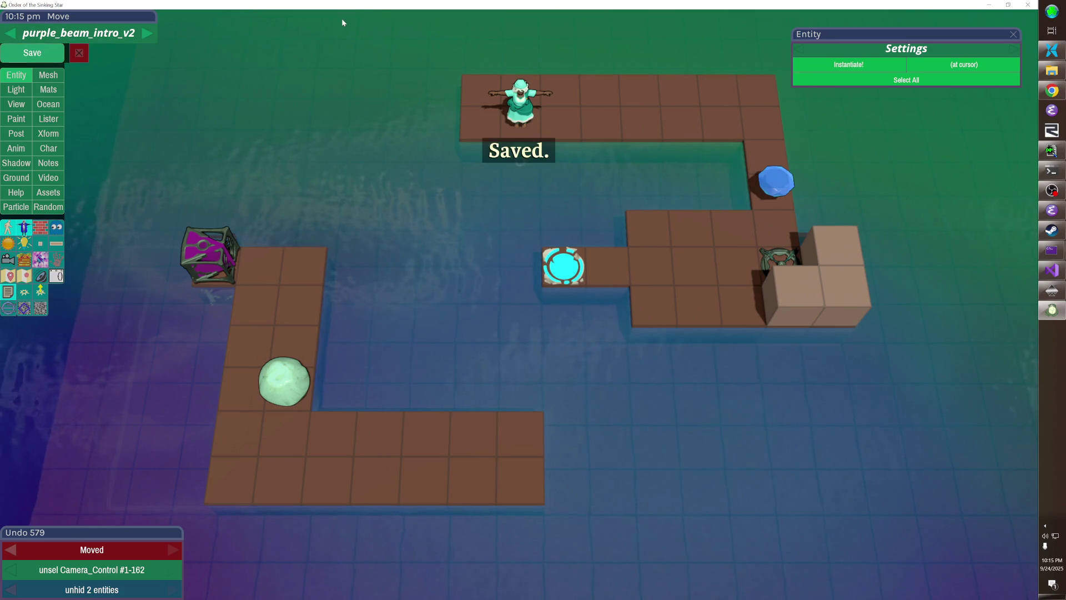
pyautogui.press('Right')
# - Push the blue crystal into line, ride the magenta beam, and undo a boulder push
pyautogui.press('Right')
pyautogui.press('Down')
pyautogui.press('Down')
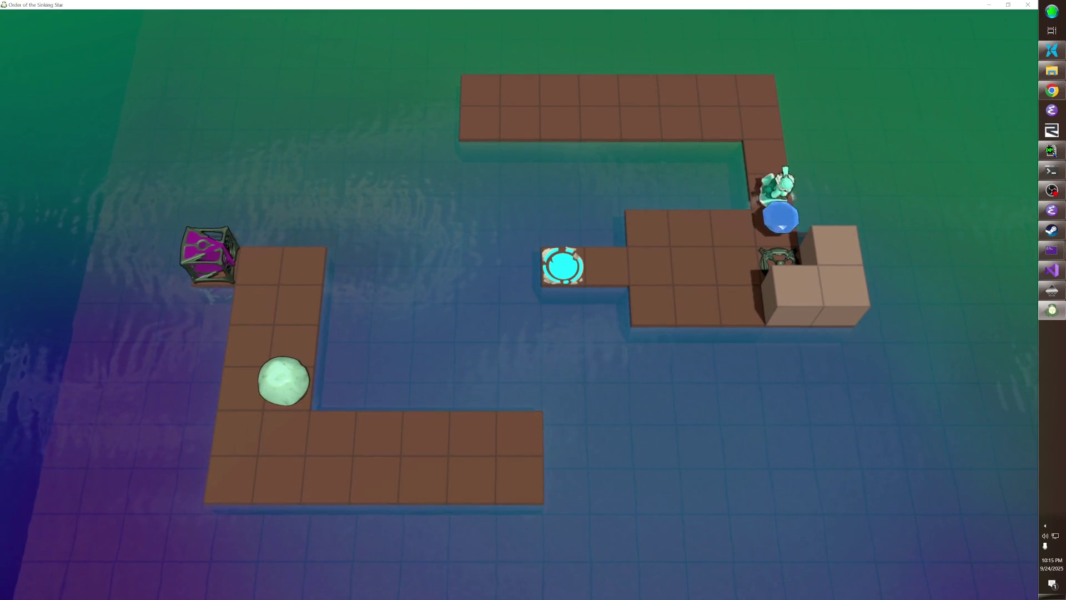
pyautogui.press('Down')
pyautogui.press('Left')
pyautogui.press('Left')
pyautogui.press('Down')
pyautogui.press('Down')
pyautogui.press('Right')
pyautogui.press('Up')
pyautogui.press('Up')
pyautogui.press('Up')
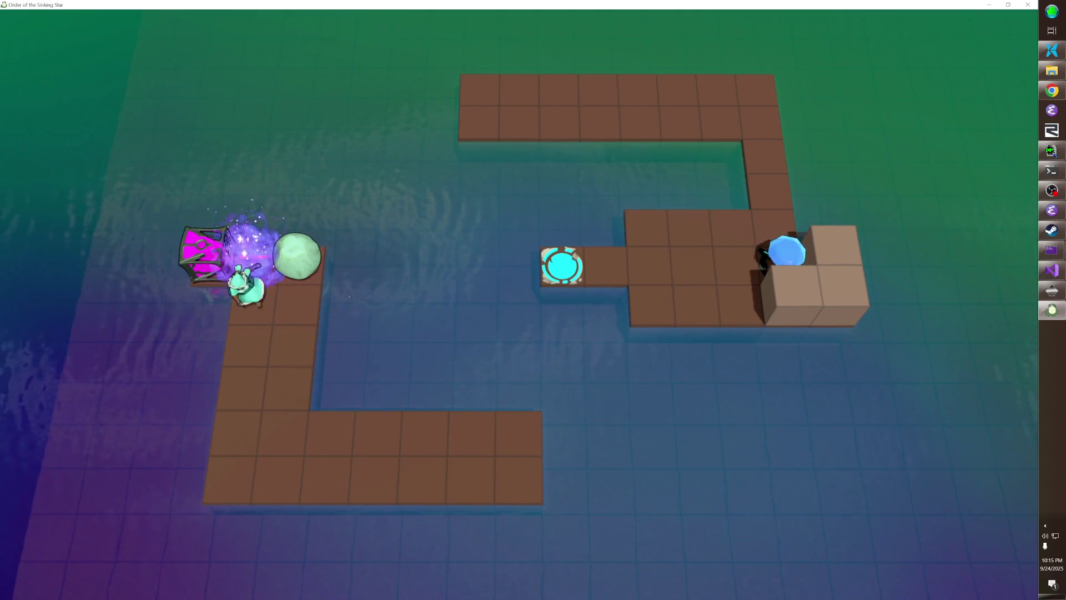
pyautogui.press('z')
# - Push the boulder down the left column, along the bottom row, and onto the top platform
pyautogui.press('Right')
pyautogui.press('Down')
pyautogui.press('Down')
pyautogui.press('Left')
pyautogui.press('Down')
pyautogui.press('Right')
pyautogui.press('Right')
pyautogui.press('Right')
pyautogui.press('Right')
pyautogui.press('Down')
pyautogui.press('Right')
pyautogui.press('Up')
pyautogui.press('Left')
pyautogui.press('Left')
pyautogui.press('Left')
pyautogui.press('Up')
pyautogui.press('Up')
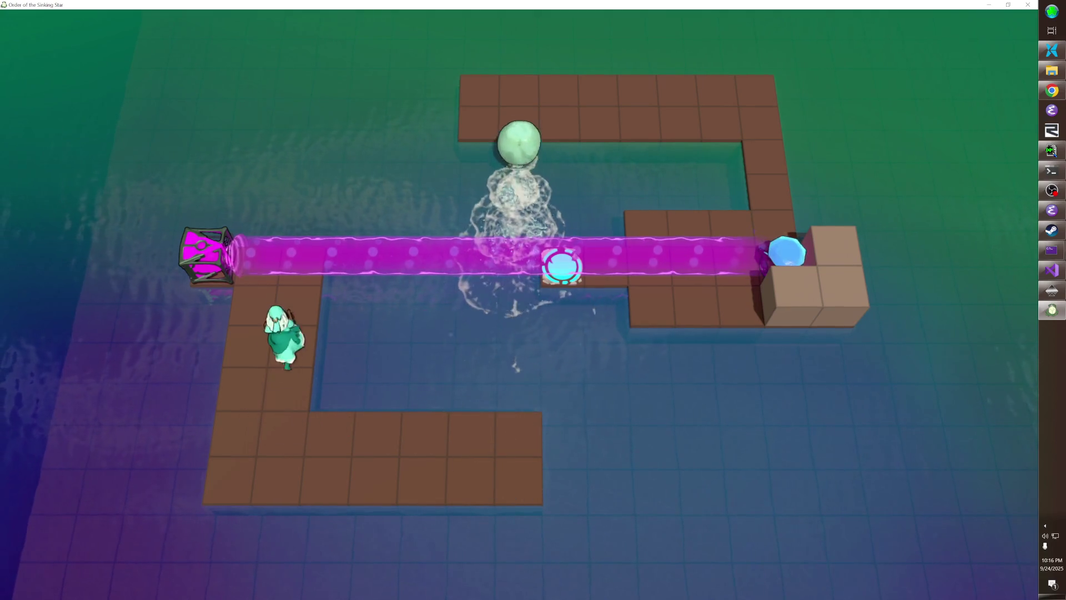
# - Ride the magenta beam across, then push the boulder onto the beam pad
pyautogui.press('Up')
pyautogui.press('Up')
pyautogui.press('Up')
pyautogui.press('Up')
pyautogui.press('Left')
pyautogui.press('Left')
pyautogui.press('Left')
pyautogui.press('Left')
pyautogui.press('Up')
# - Walk across the lower platform to beside the boulder, then return to the editor
pyautogui.press('Left')
pyautogui.press('Left')
pyautogui.press('Left')
pyautogui.press('Down')
pyautogui.press('Right')
pyautogui.press('Right')
pyautogui.press('Right')
pyautogui.press('Down')
pyautogui.press('Down')
pyautogui.press('Down')
pyautogui.press('Left')
pyautogui.press('Down')
pyautogui.press('Left')
pyautogui.press('Left')
pyautogui.press('Left')
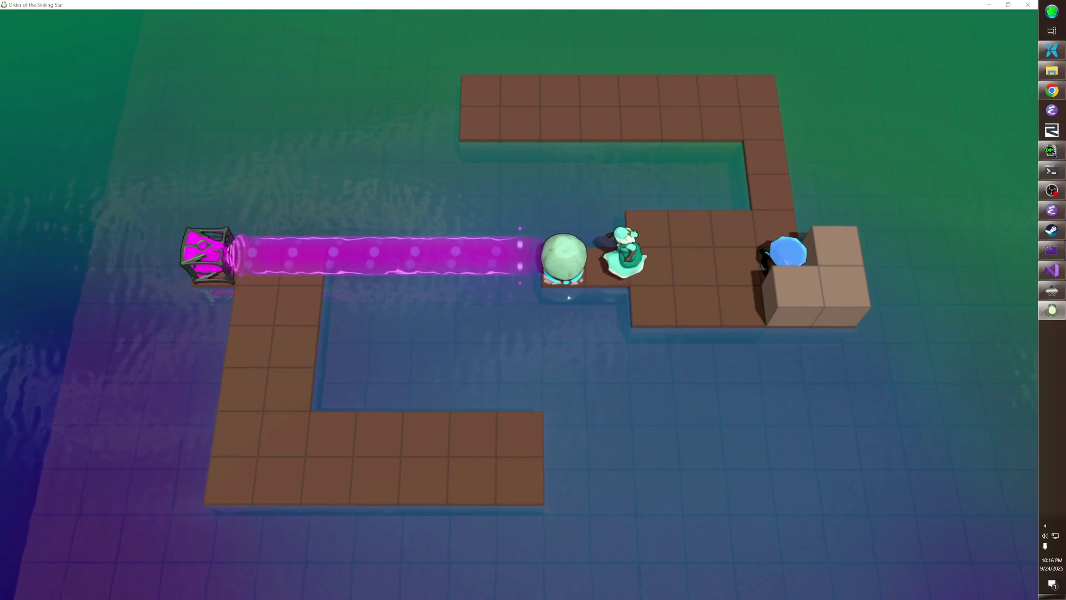
pyautogui.press('Right')
pyautogui.press('Left')
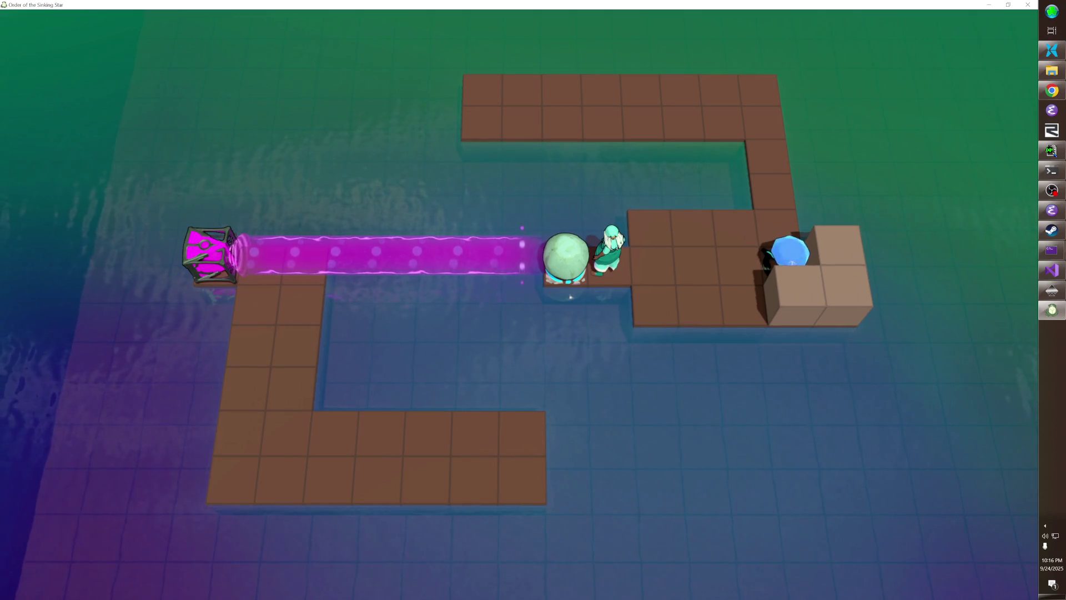
pyautogui.press('F1')
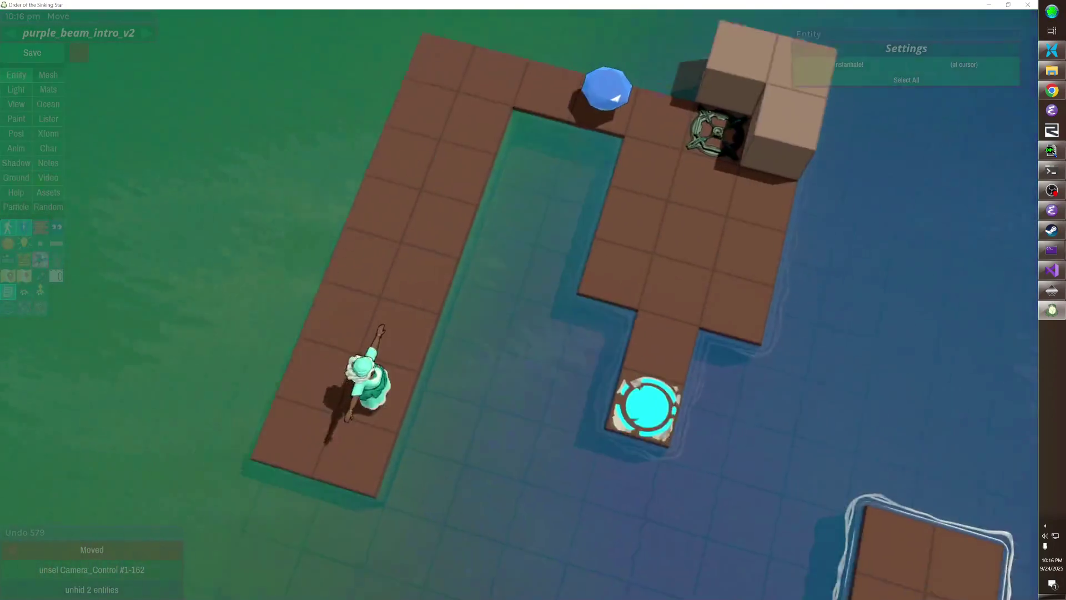
# - Try a tile above the cyan pad, save, then remove the top-path tile right of the character
pyautogui.moveTo(502, 321); pyautogui.dragTo(475, 404)
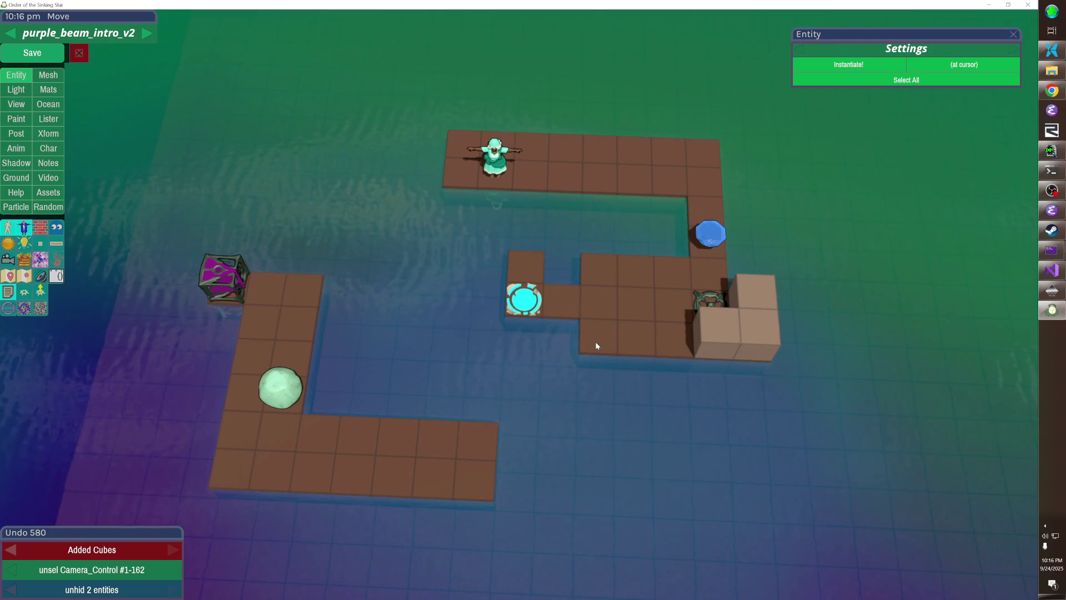
pyautogui.click(524, 265)
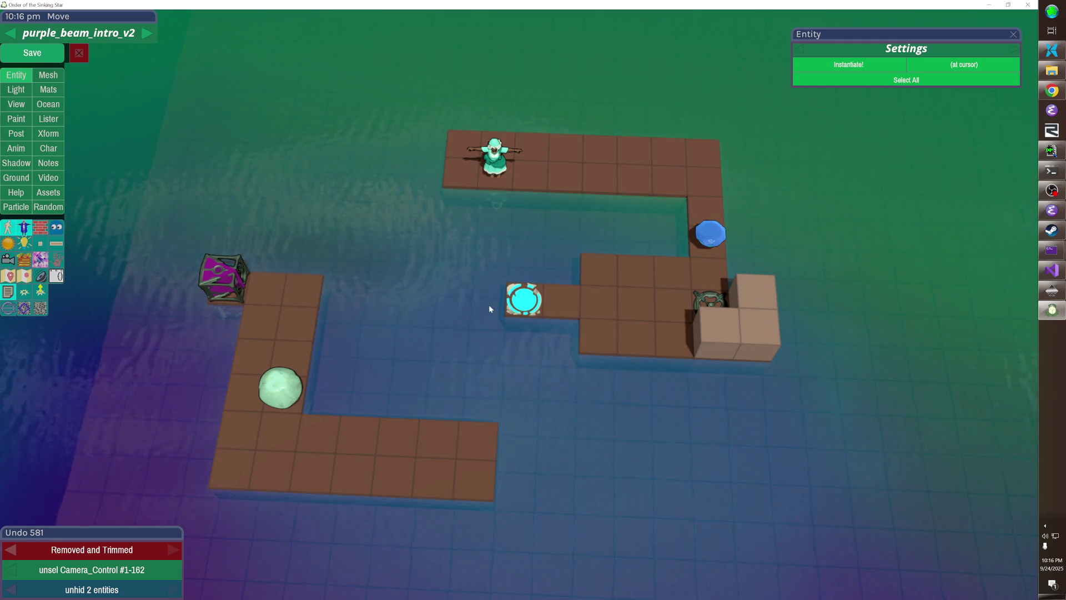
pyautogui.click(46, 55)
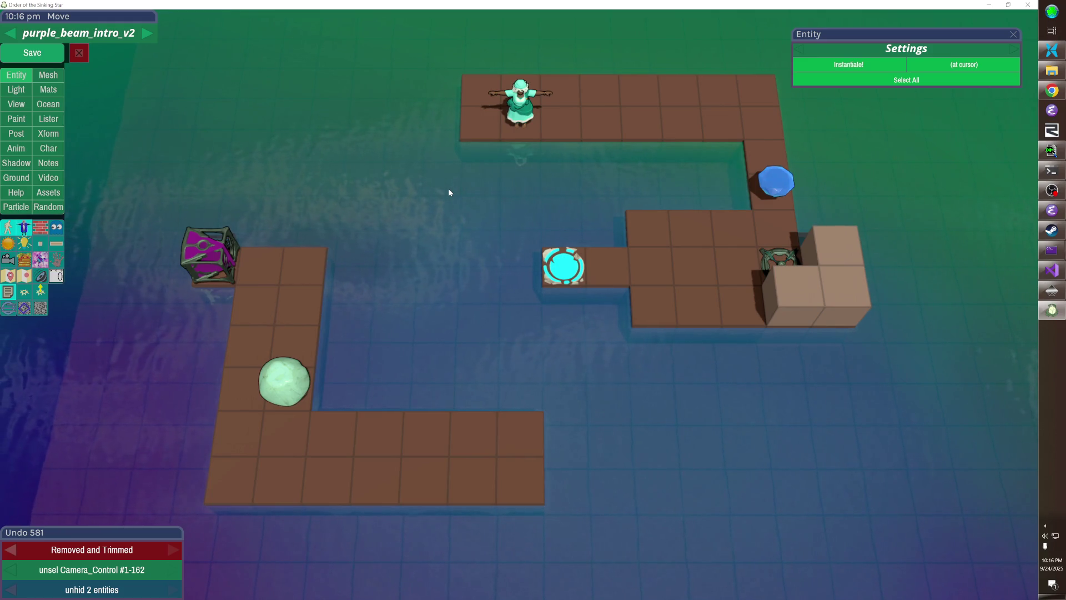
pyautogui.click(547, 140)
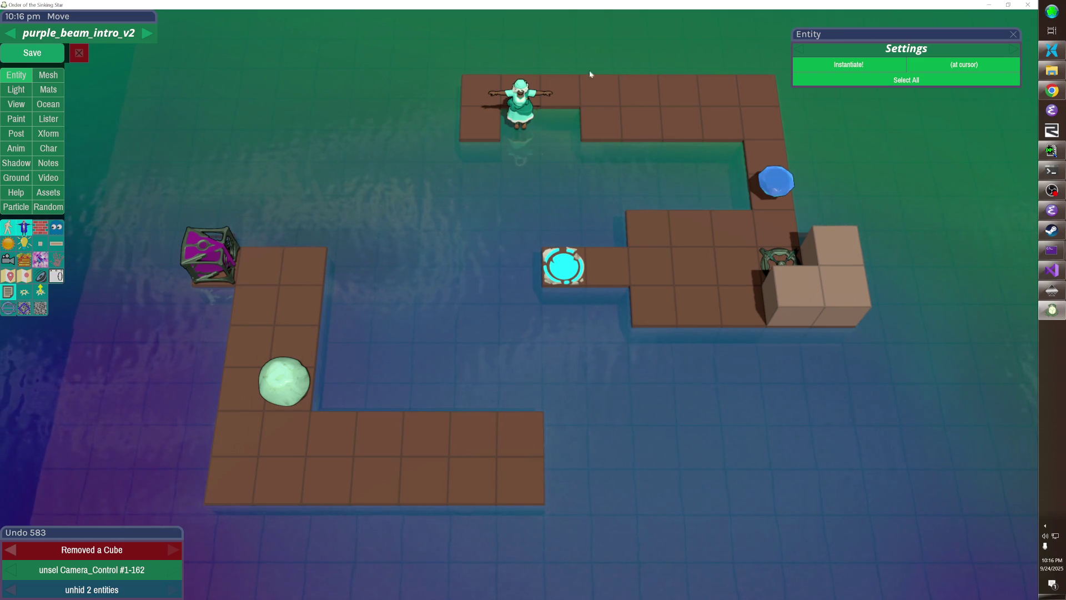
# - Undo the tile removals with Ctrl+Z, then remove one top-path floor tile right of the ledge
pyautogui.hotkey('ctrl', 'z')
pyautogui.hotkey('ctrl', 'z')
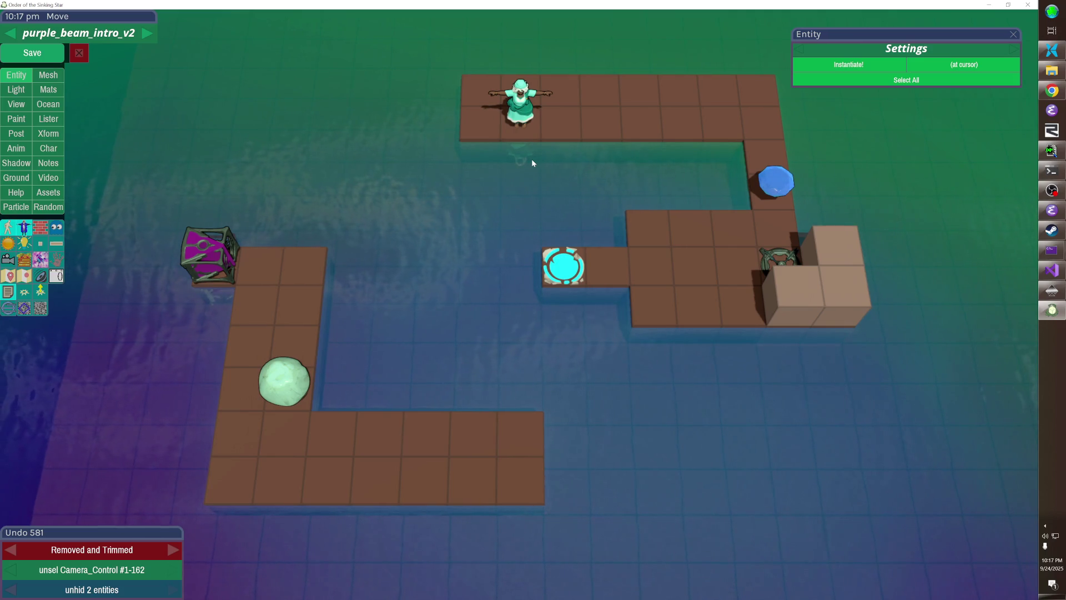
pyautogui.click(634, 132)
pyautogui.click(598, 130)
pyautogui.click(641, 109)
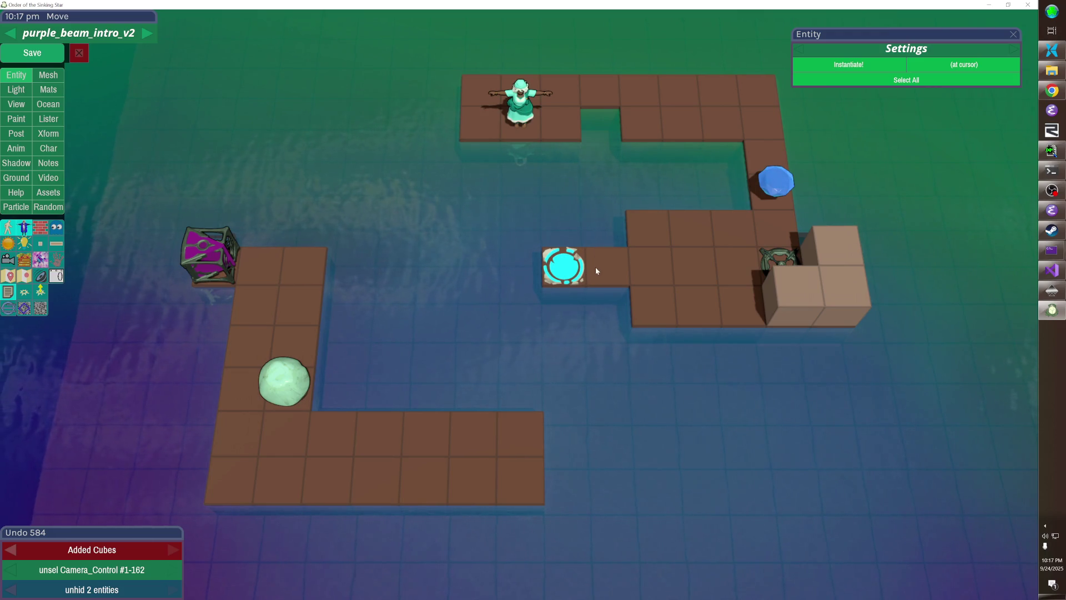
pyautogui.click(571, 131)
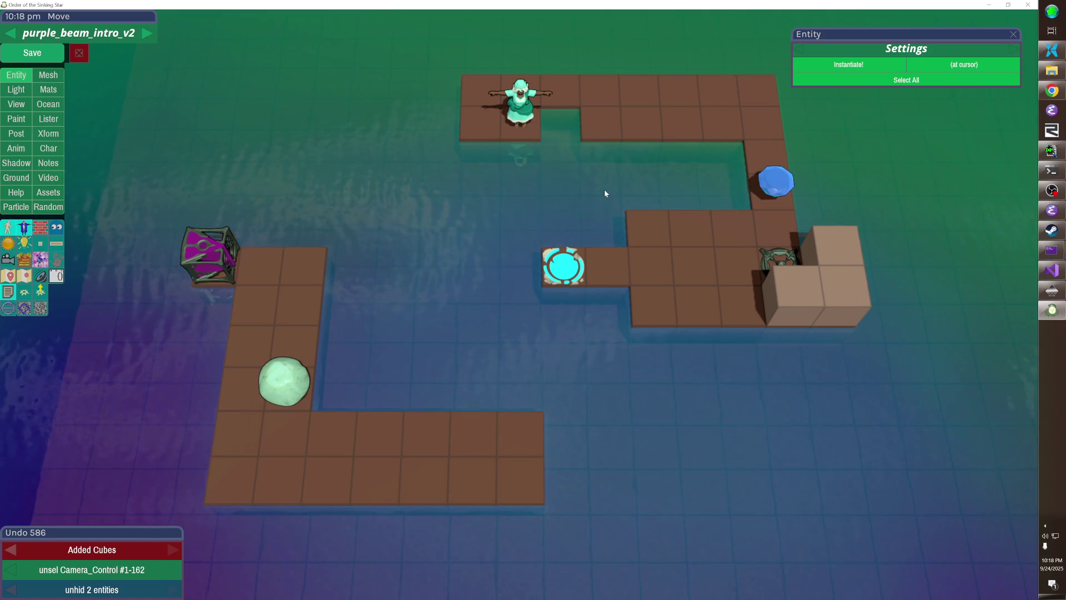
pyautogui.click(562, 119)
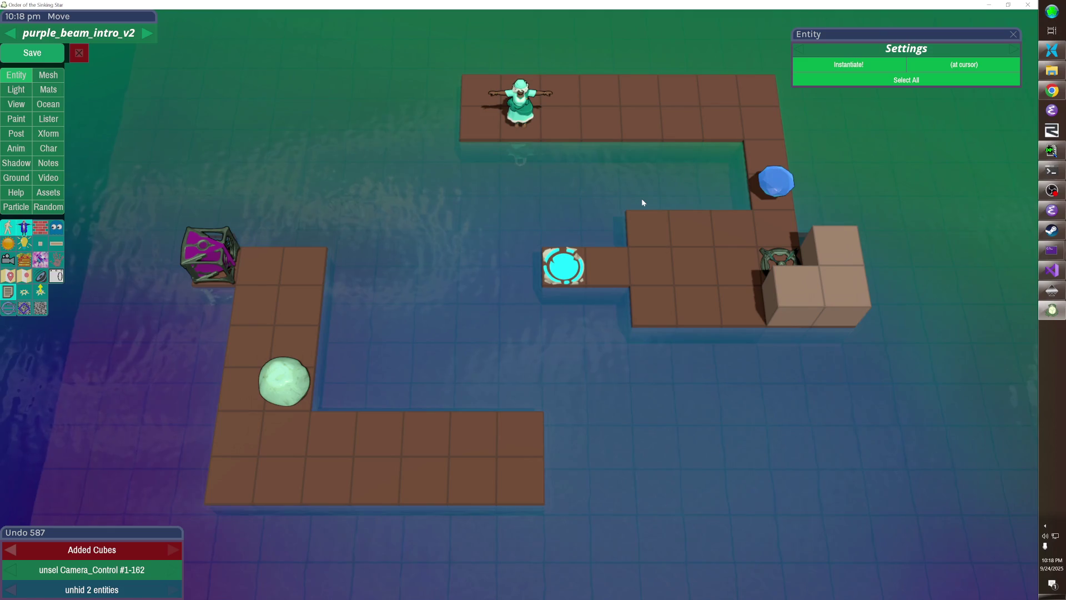
pyautogui.rightClick(559, 136)
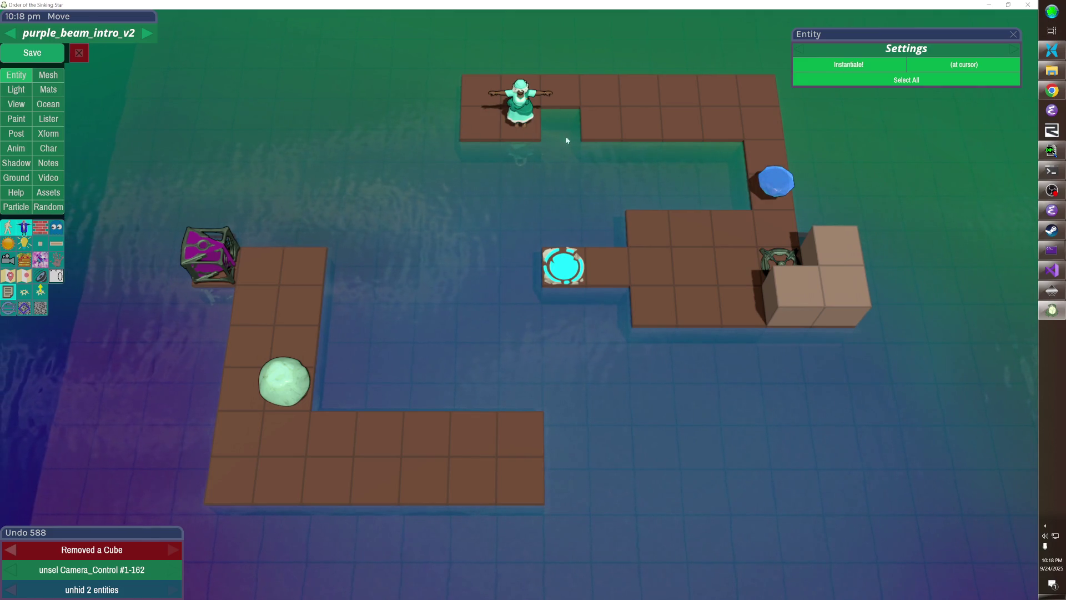
pyautogui.click(558, 112)
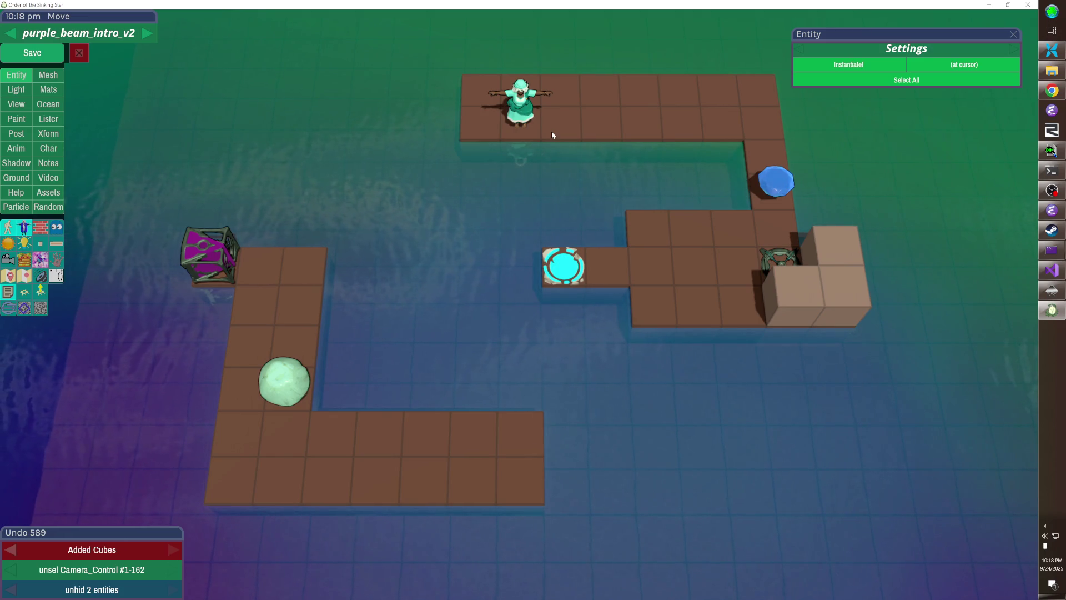
# - Save purple_beam_intro_v2 with its unbroken top walkway to the blue crystal
pyautogui.click(64, 54)
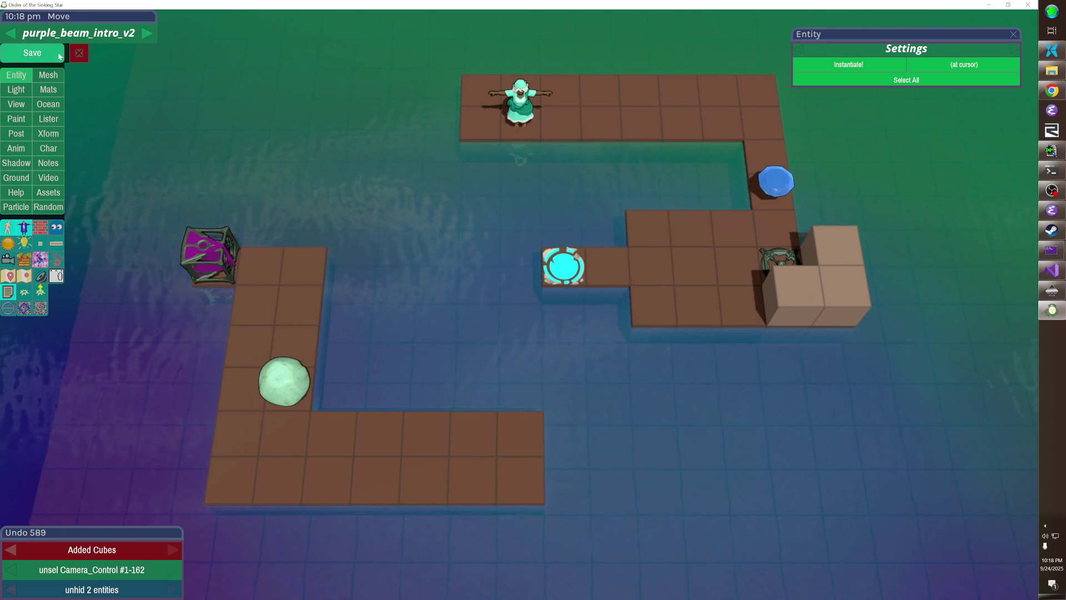
# - Playtest the level, firing the purple beam and working the green ball back onto the top path
pyautogui.press('Escape')
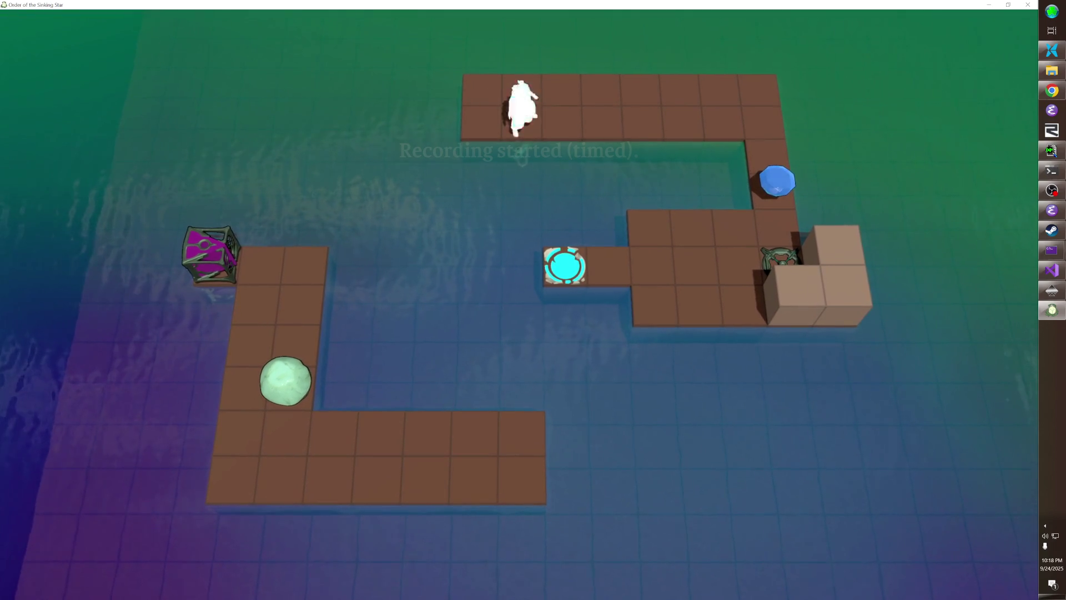
pyautogui.press('Right')
pyautogui.press('Down')
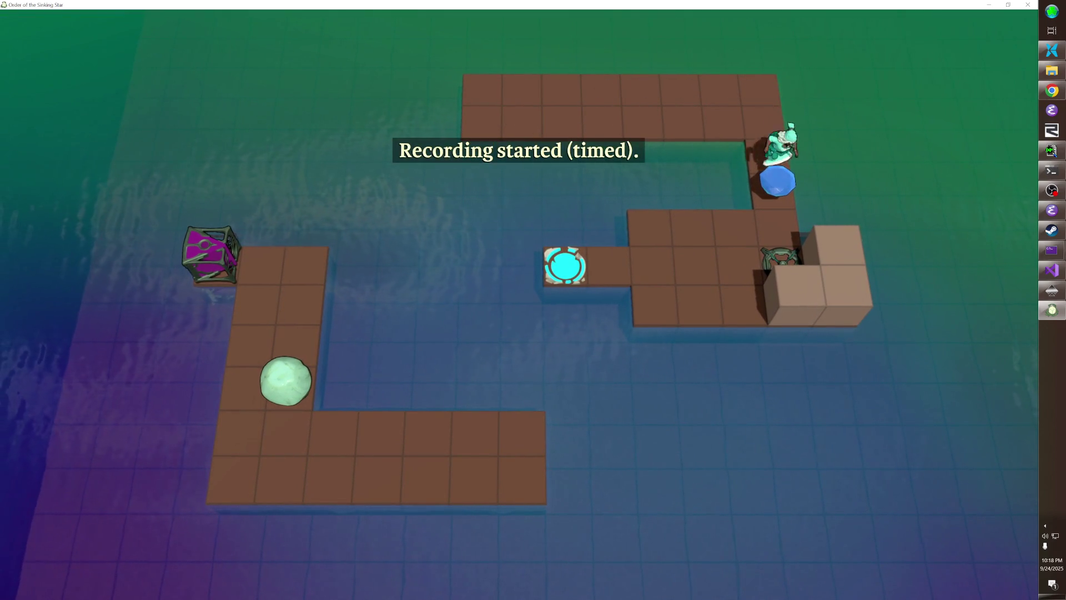
pyautogui.press('Down')
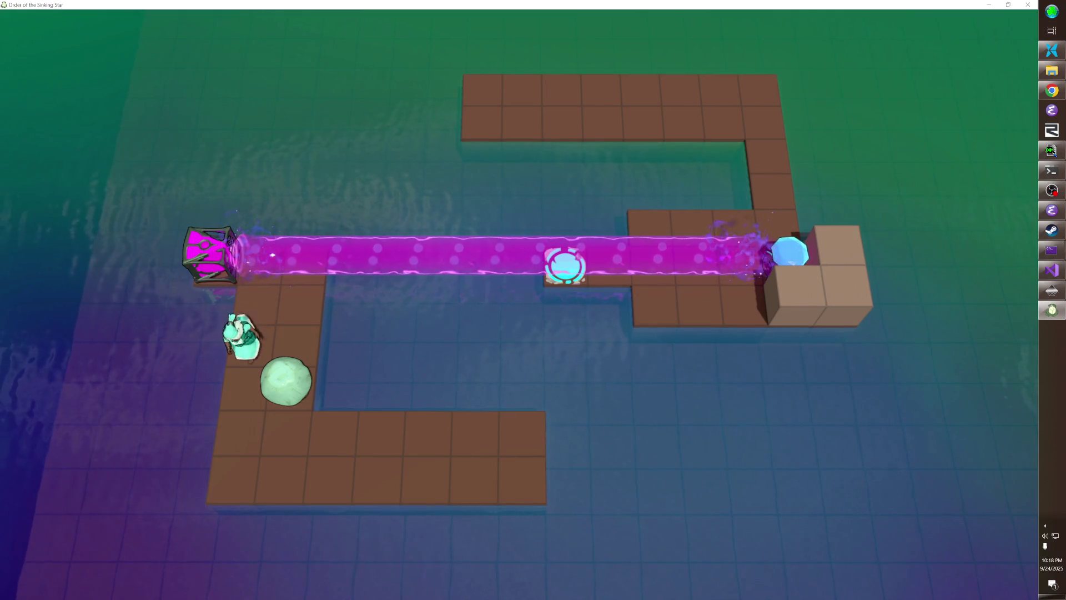
pyautogui.press('Right')
pyautogui.press('Down')
pyautogui.press('Right')
pyautogui.press('Up')
pyautogui.press('Left')
pyautogui.press('Left')
pyautogui.press('Left')
pyautogui.press('Left')
pyautogui.press('Left')
pyautogui.press('Up')
pyautogui.press('Up')
pyautogui.press('Up')
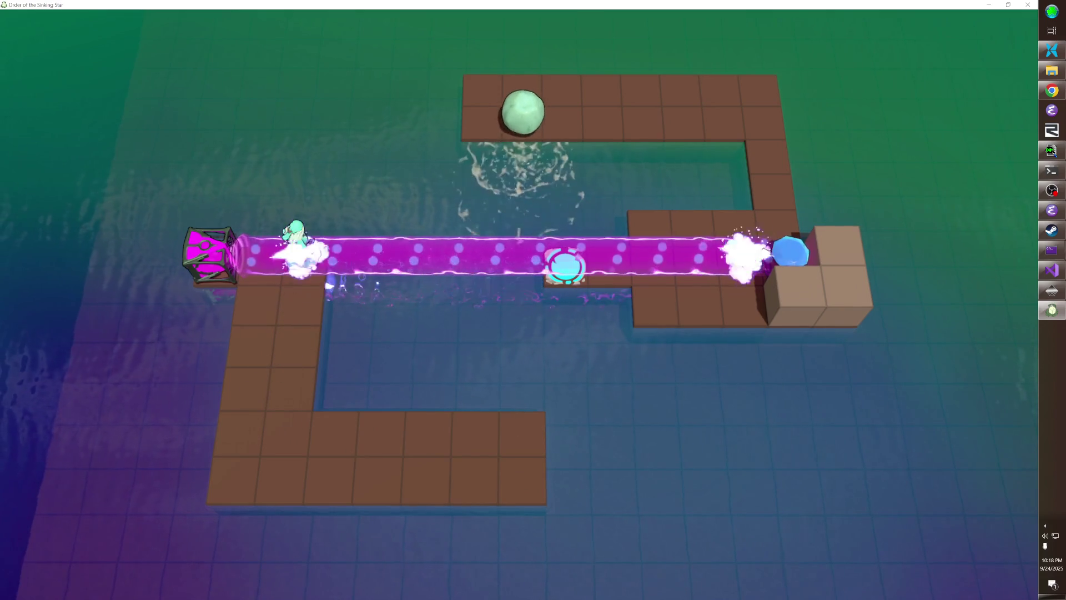
pyautogui.press('Up')
pyautogui.press('Left')
pyautogui.press('Left')
pyautogui.press('Left')
pyautogui.press('Left')
pyautogui.press('Left')
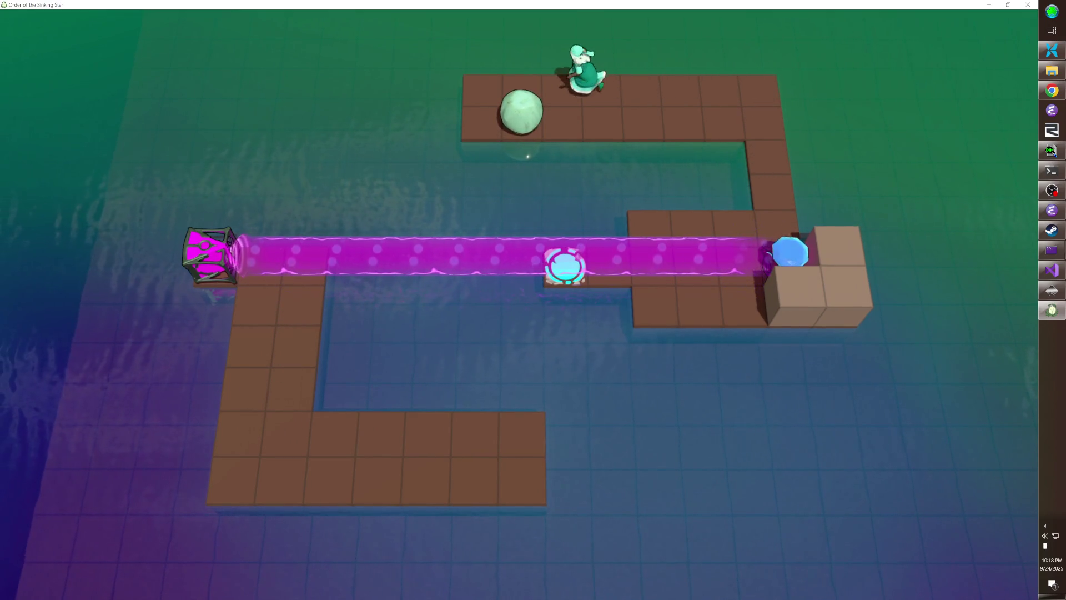
# - Push the green ball right and down into the beam row, then left to block the beam
pyautogui.press('Down')
pyautogui.press('Right')
pyautogui.press('Right')
pyautogui.press('Up')
pyautogui.press('Right')
pyautogui.press('Down')
pyautogui.press('Right')
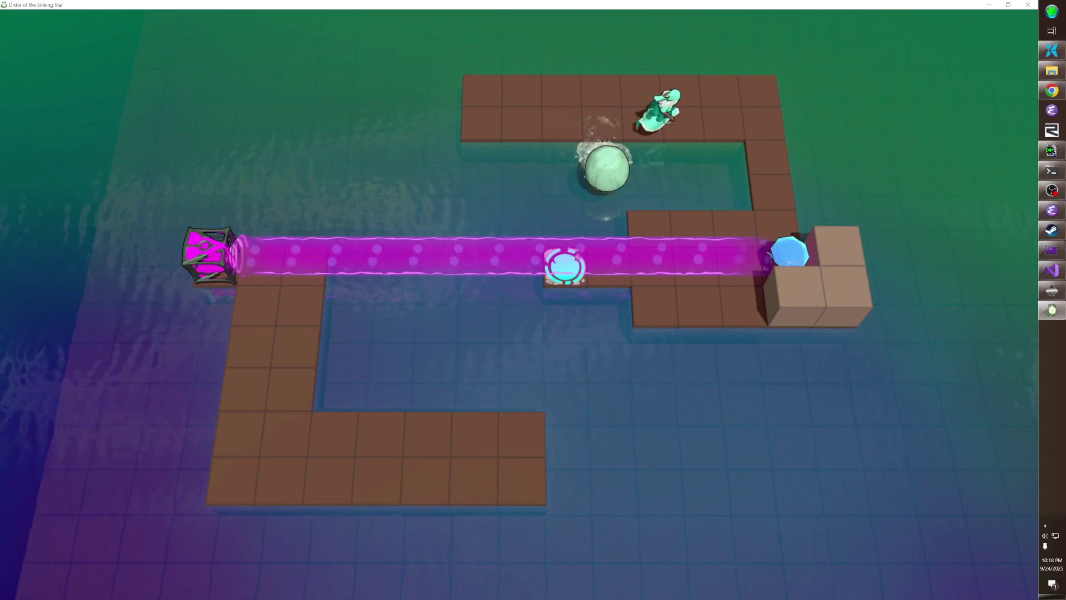
pyautogui.press('Right')
pyautogui.press('Right')
pyautogui.press('Right')
pyautogui.press('Down')
pyautogui.press('Down')
pyautogui.press('Down')
pyautogui.press('Left')
pyautogui.press('Left')
pyautogui.press('Left')
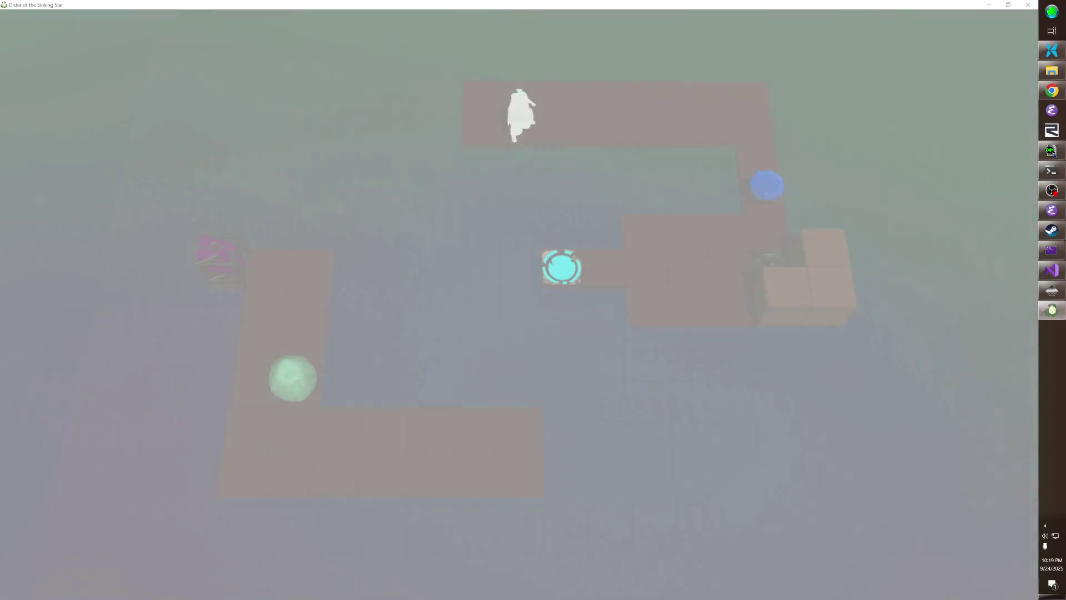
# - In Emacs, open Local.variables at test_time_rate and save it to rerun the solution replay
pyautogui.hotkey('alt', 'Tab')
pyautogui.hotkey('alt', 'Tab')
pyautogui.hotkey('alt', 'Tab')
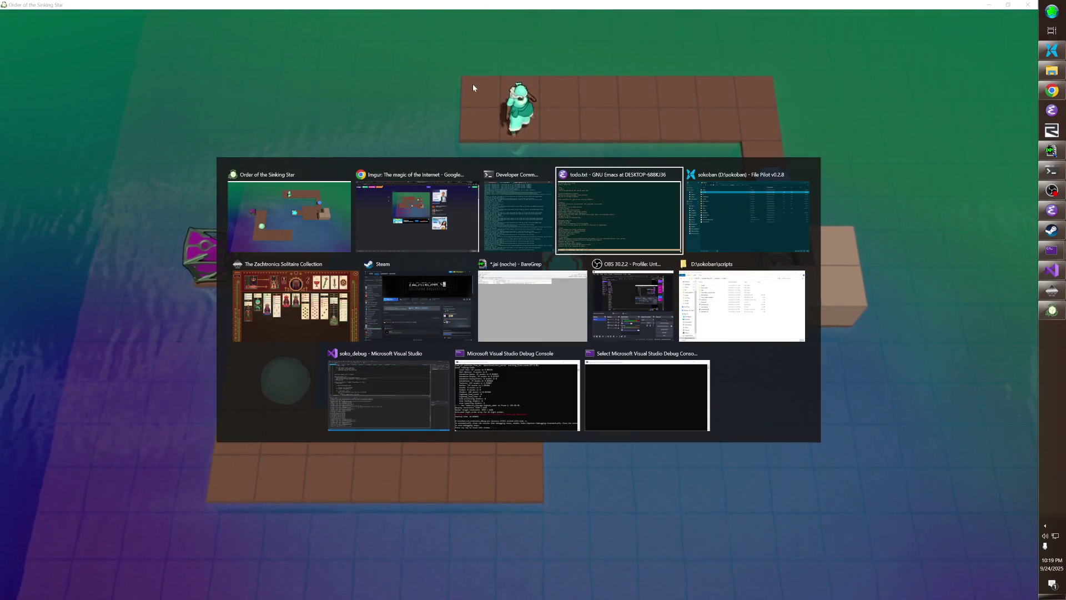
pyautogui.hotkey('ctrl', 'x')
pyautogui.write('bLocal.variables')
pyautogui.press('Return')
pyautogui.press('Down')
pyautogui.press('Down')
pyautogui.press('Down')
pyautogui.click(114, 156)
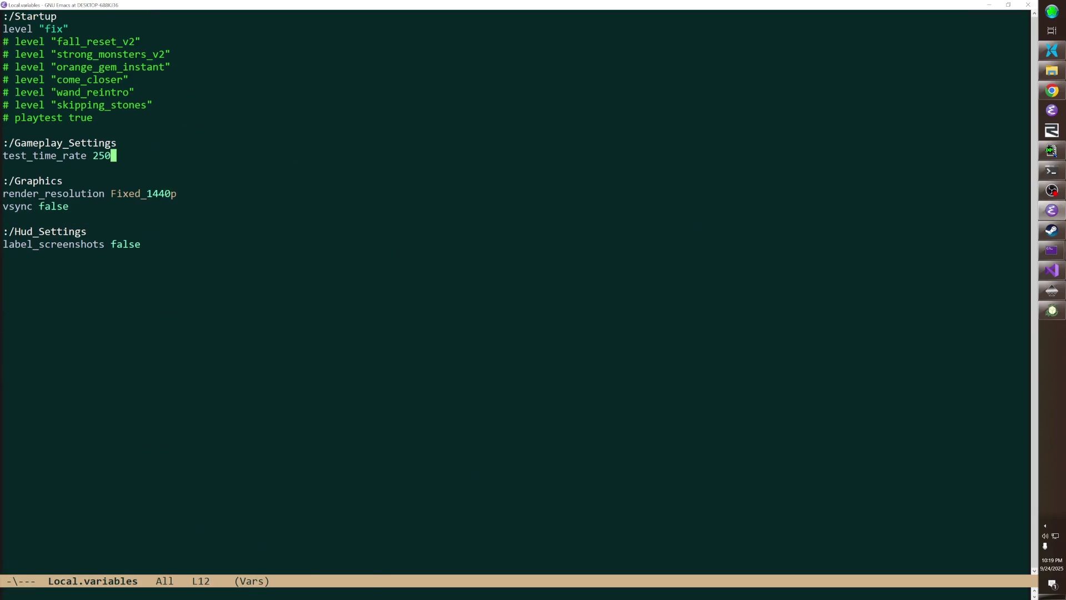
pyautogui.hotkey('ctrl', 'x')
pyautogui.hotkey('ctrl', 's')
pyautogui.hotkey('alt', 'Tab')
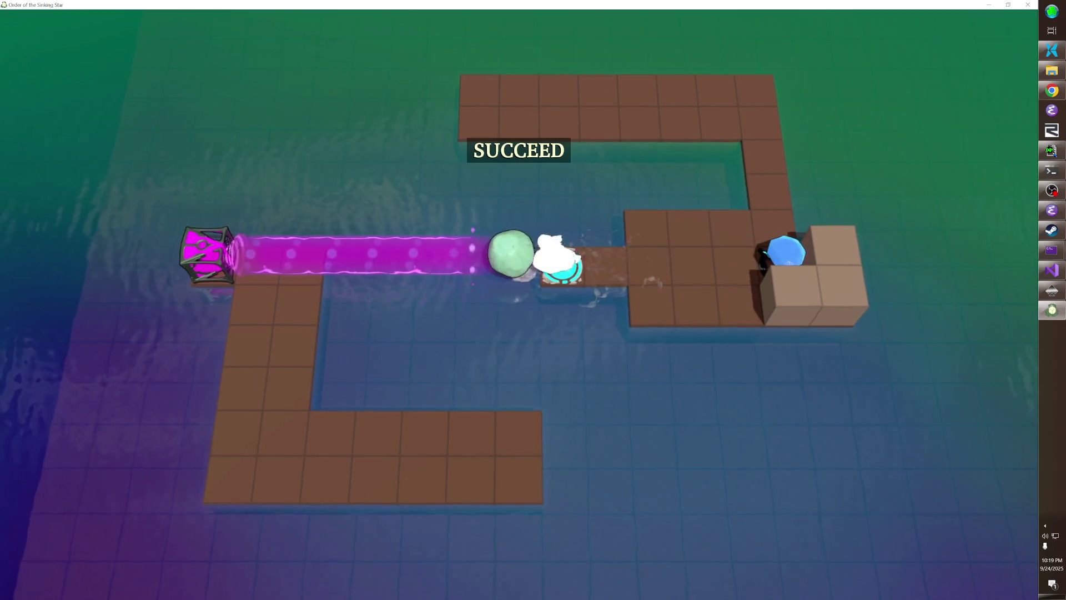
# - Rerun the replay, then set test_time_rate to 7, rerun it, and clear the value
pyautogui.hotkey('ctrl', 'x')
pyautogui.hotkey('ctrl', 's')
pyautogui.hotkey('alt', 'Tab')
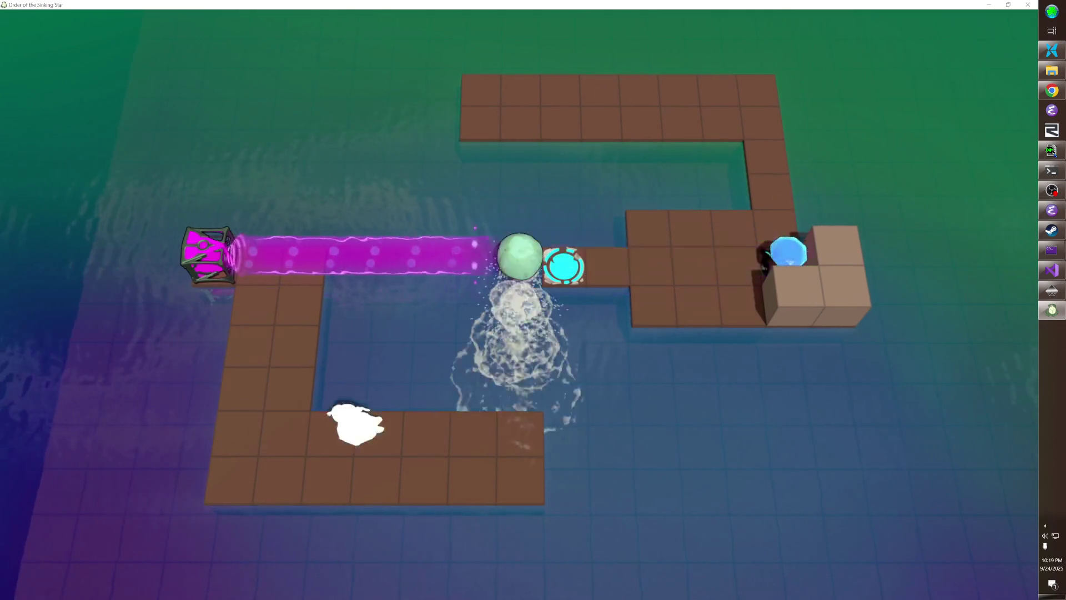
pyautogui.write('710')
pyautogui.hotkey('ctrl', 'x')
pyautogui.hotkey('ctrl', 's')
pyautogui.hotkey('alt', 'Tab')
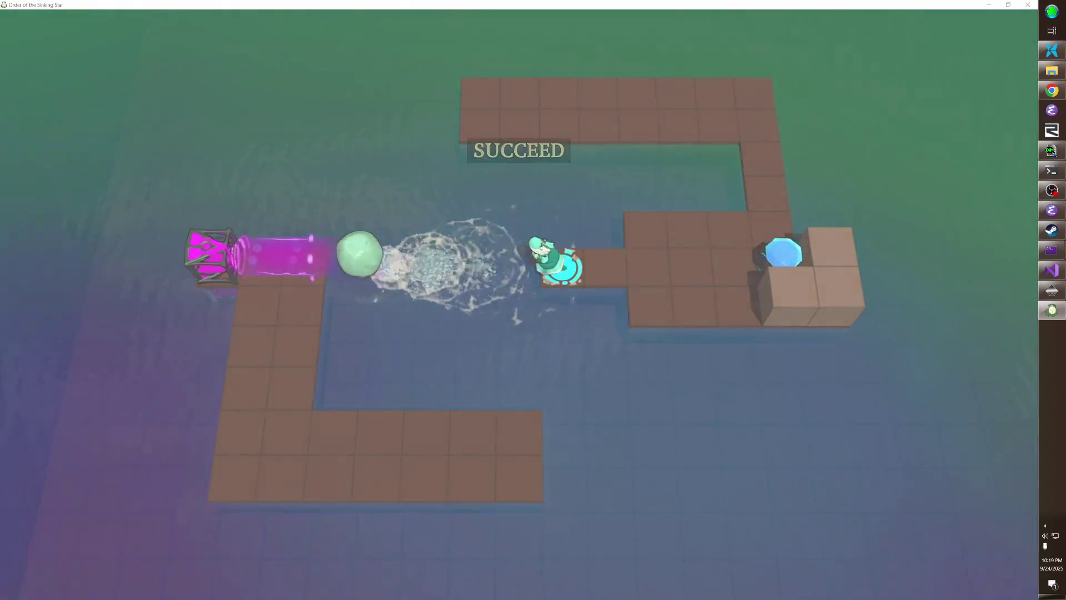
pyautogui.press('BackSpace')
# - Enter test_time_rate 6 and save Local.variables so the game relaunches the level
pyautogui.write('6')
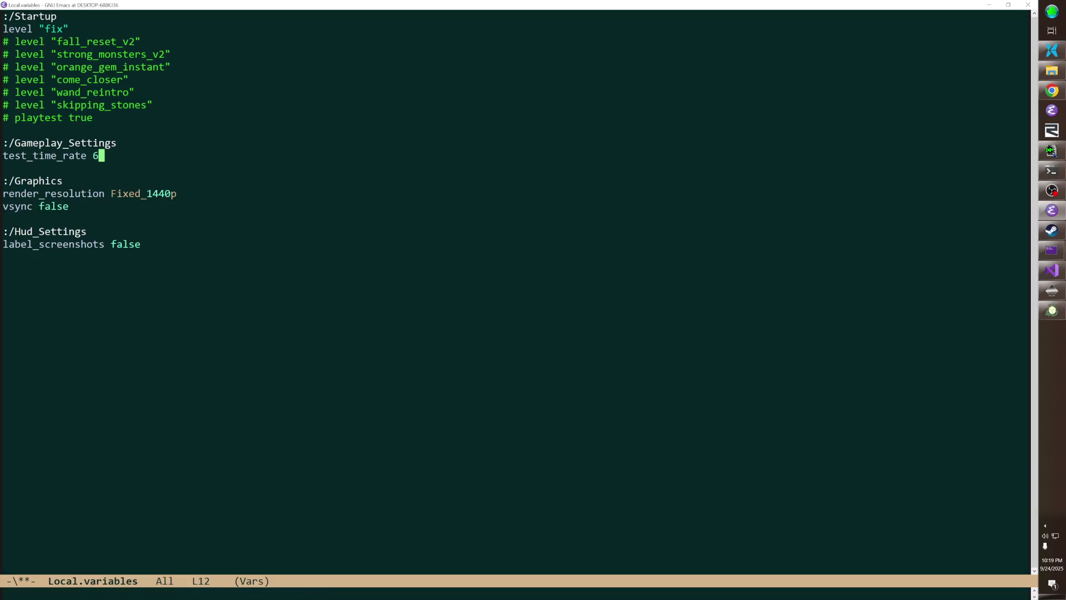
pyautogui.hotkey('ctrl', 'x')
pyautogui.hotkey('ctrl', 's')
pyautogui.hotkey('alt', 'Tab')
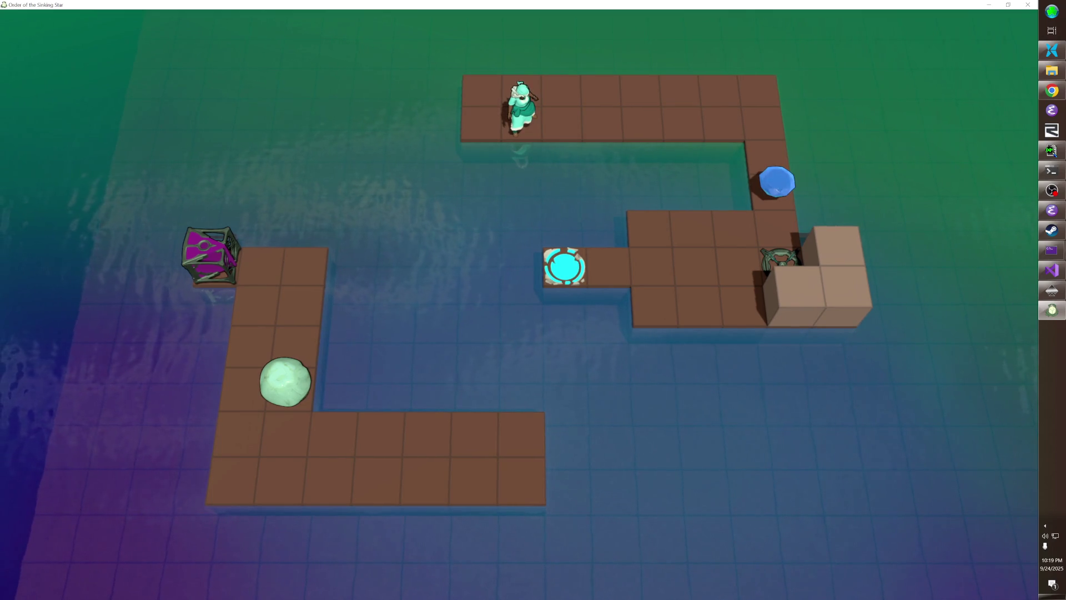
pyautogui.press('Right')
pyautogui.press('Right')
pyautogui.press('Right')
pyautogui.press('Left')
pyautogui.press('Left')
pyautogui.press('Left')
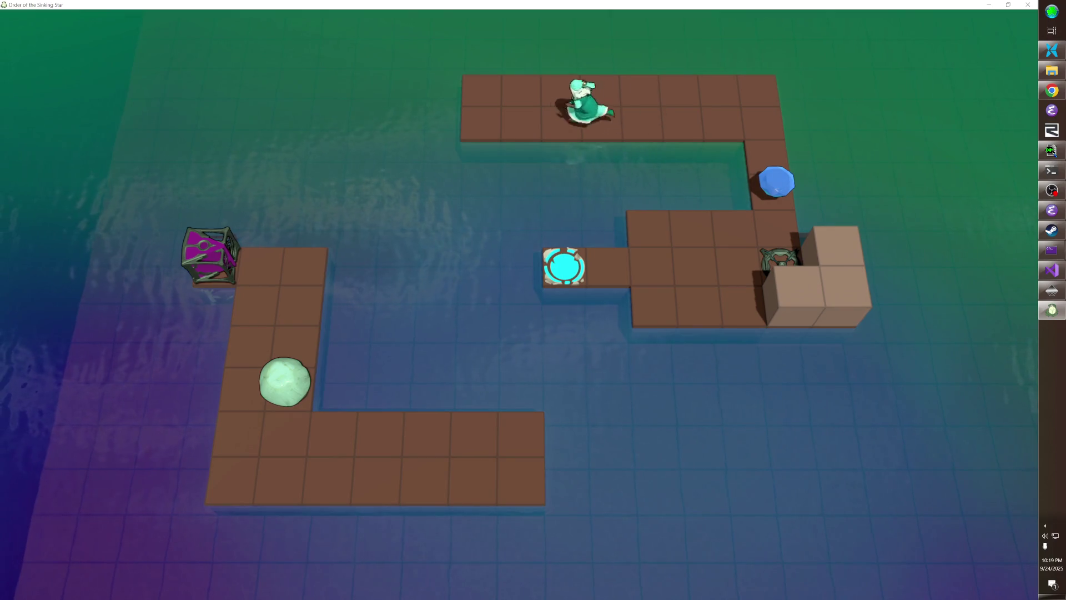
pyautogui.press('Right')
pyautogui.press('Right')
pyautogui.press('Right')
pyautogui.press('Left')
pyautogui.press('Left')
pyautogui.press('Left')
pyautogui.press('Left')
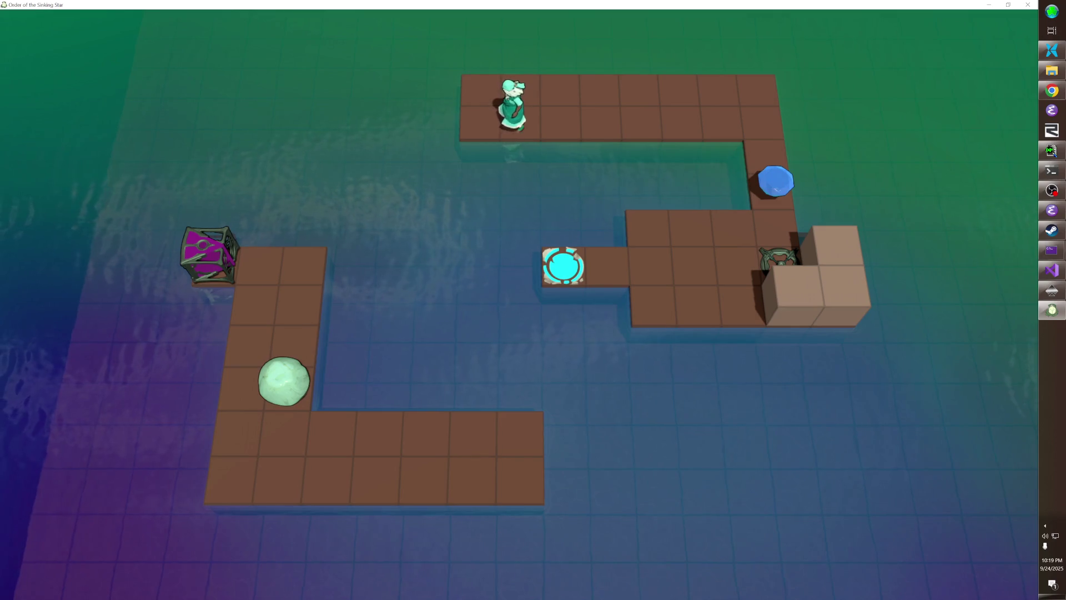
pyautogui.press('Right')
pyautogui.press('Right')
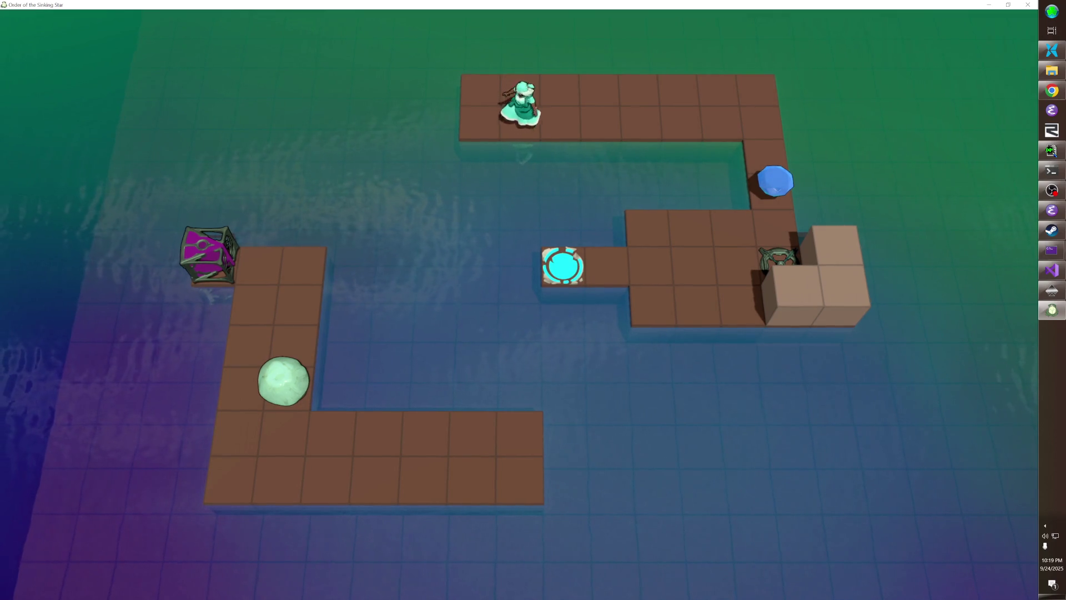
pyautogui.press('Right')
pyautogui.press('Right')
pyautogui.press('Right')
pyautogui.press('Left')
pyautogui.press('Left')
pyautogui.press('Left')
pyautogui.press('Left')
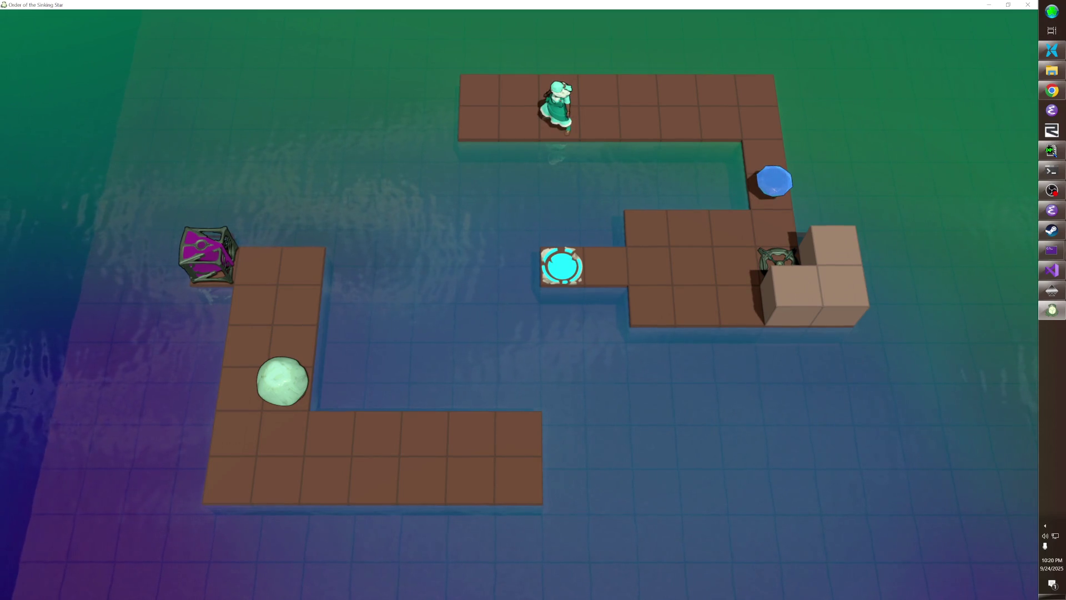
pyautogui.press('Right')
pyautogui.press('c')
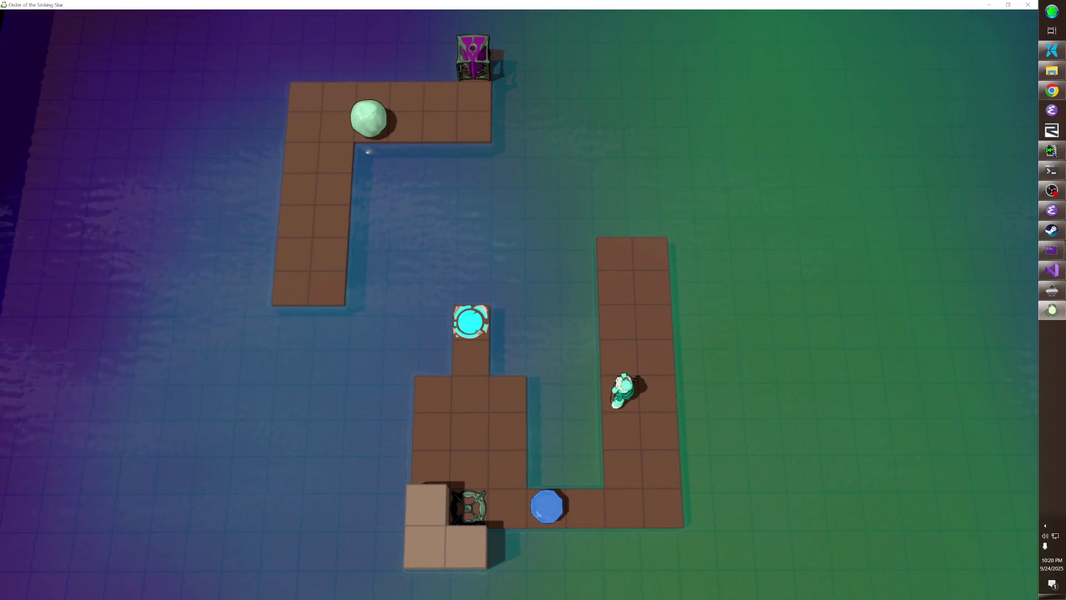
pyautogui.press('c')
pyautogui.press('c')
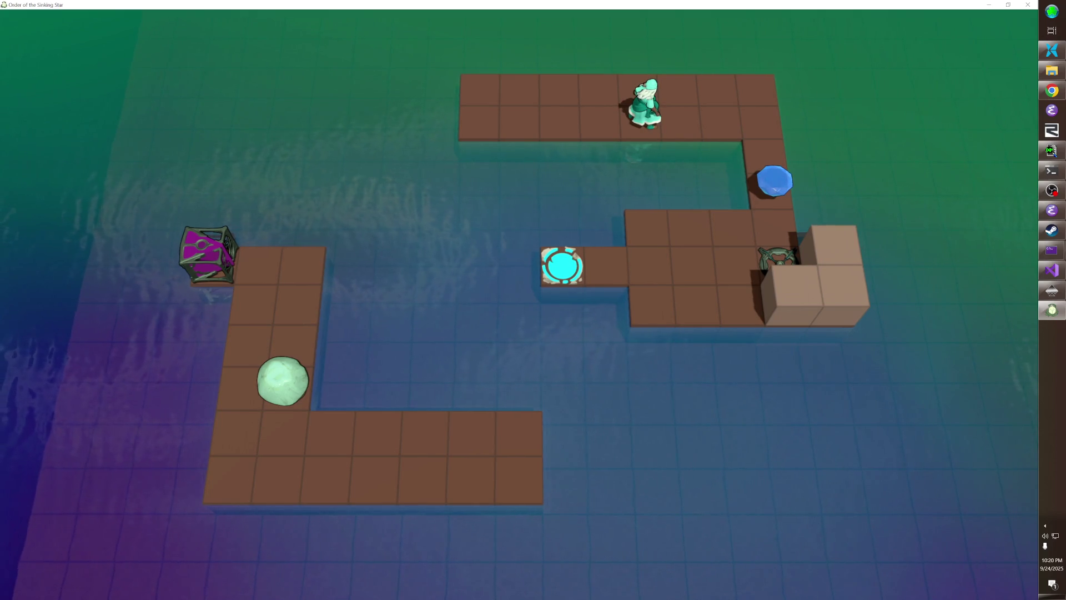
pyautogui.press('F5')
# - Add and remove trial cubes below the cyan pad, then undo the edits to restore the layout
pyautogui.click(567, 304)
pyautogui.rightClick(566, 305)
pyautogui.press('F5')
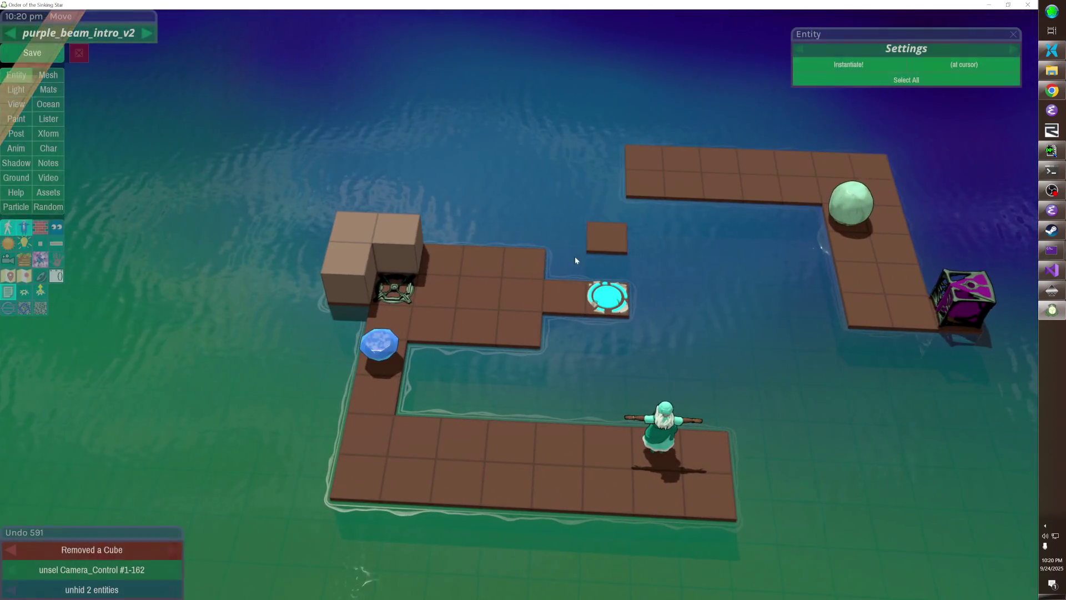
pyautogui.moveTo(590, 312)
pyautogui.mouseDown()
pyautogui.moveTo(609, 381)
pyautogui.moveTo(608, 364)
pyautogui.mouseUp()
pyautogui.click(609, 367)
pyautogui.rightClick(607, 334)
pyautogui.press('F5')
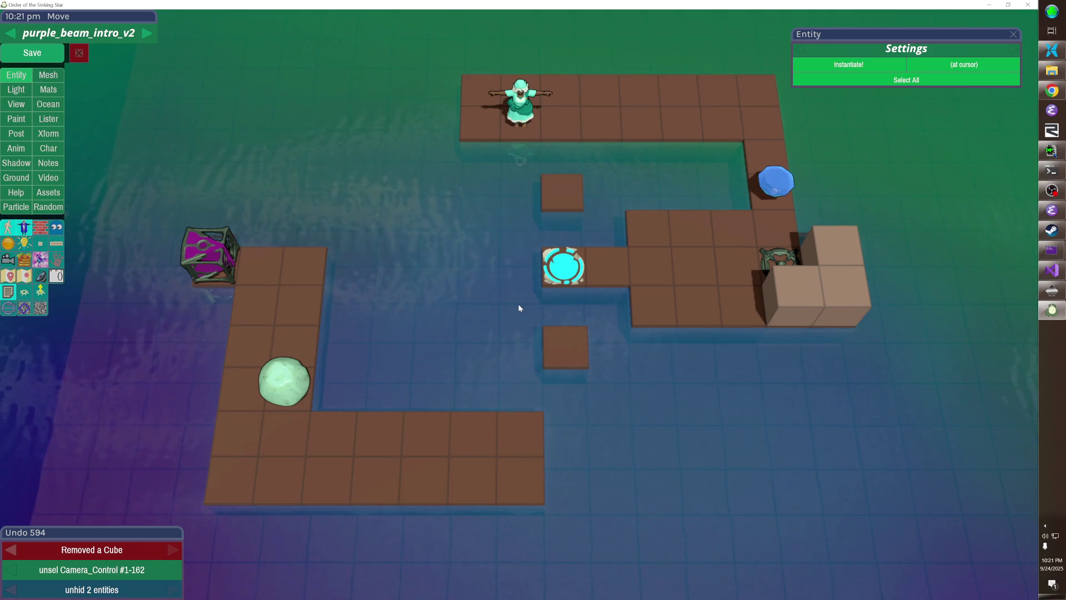
pyautogui.hotkey('ctrl', 'z')
pyautogui.hotkey('ctrl', 'z')
pyautogui.hotkey('ctrl', 'z')
pyautogui.hotkey('ctrl', 'y')
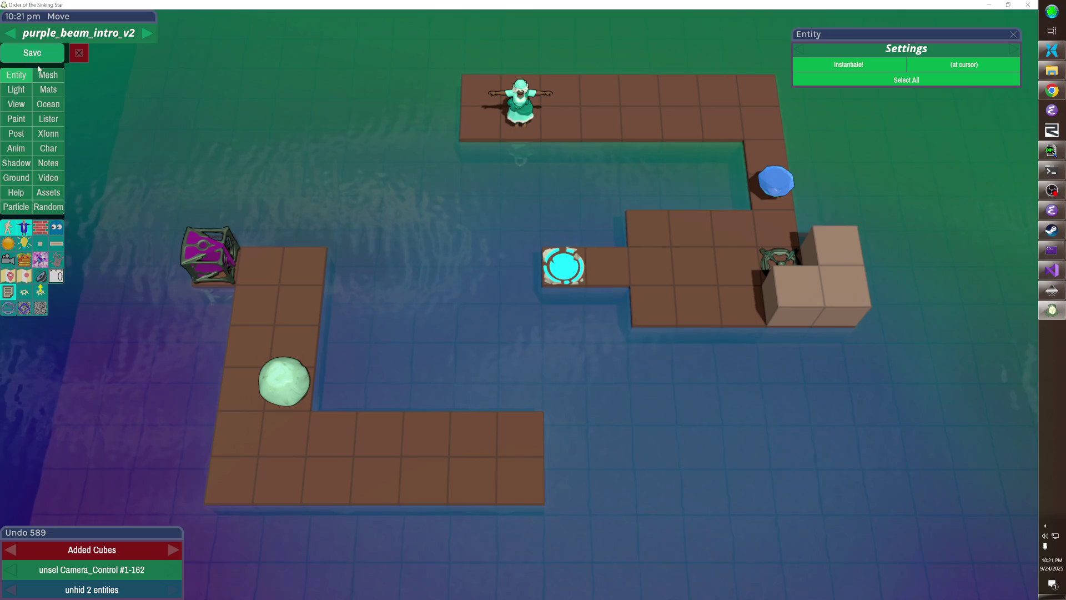
# - Save the level and type 'l overworld' into the command console
pyautogui.click(32, 52)
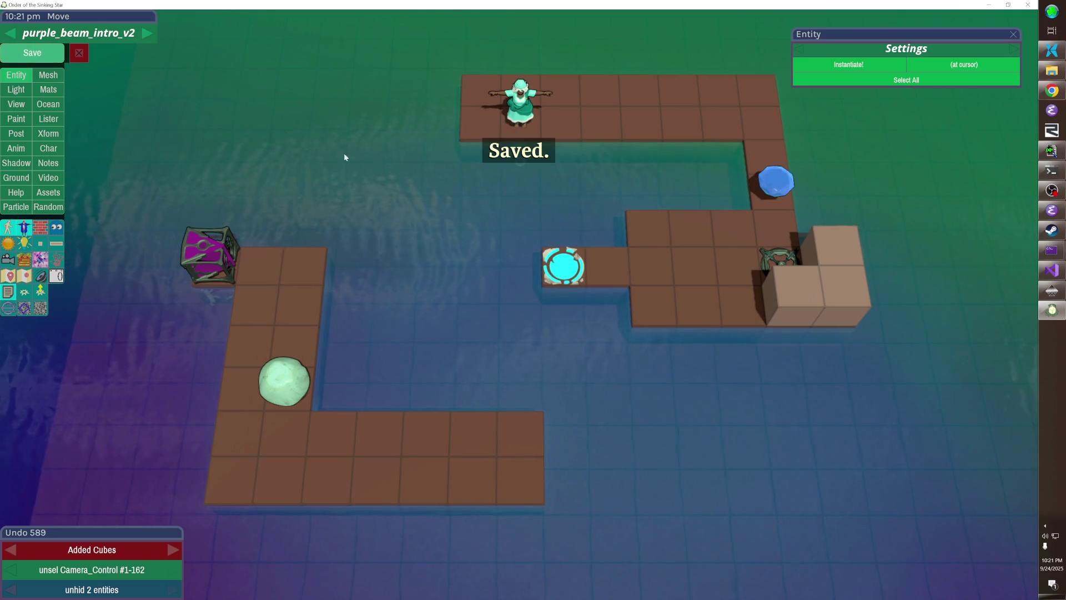
pyautogui.press('`')
pyautogui.write('l overworld')
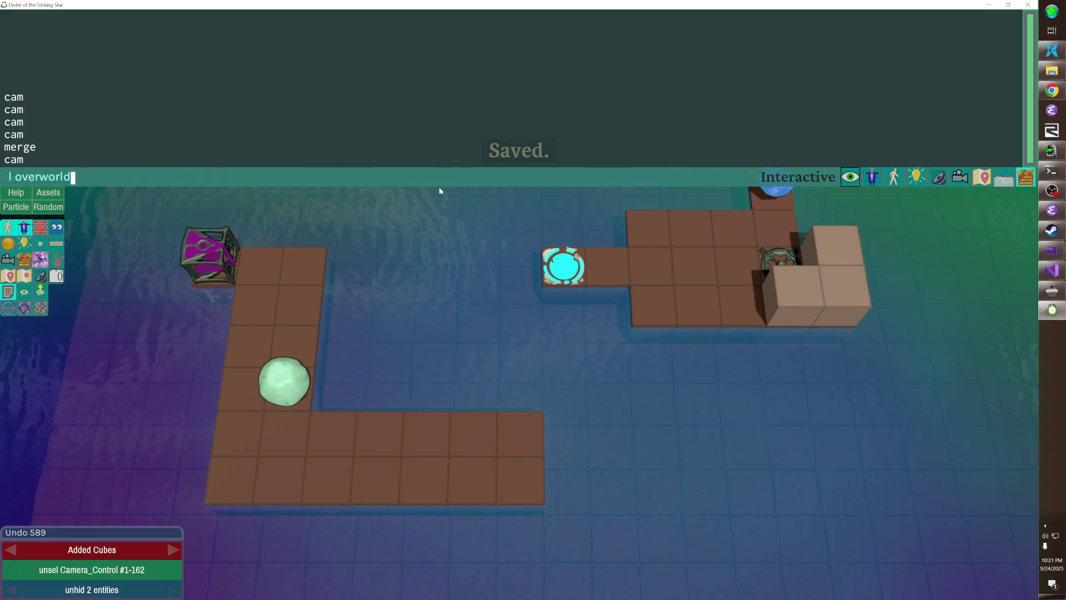
# - Load the overworld and paste a new level entry named purple_Beam_intro_v2 in place of the note
pyautogui.press('Return')
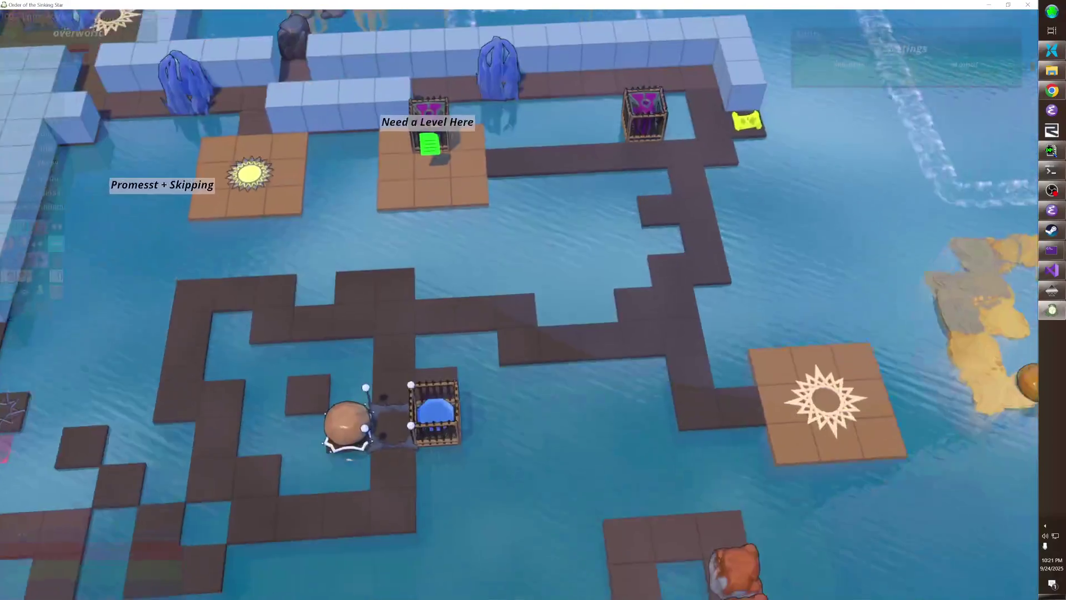
pyautogui.click(469, 248)
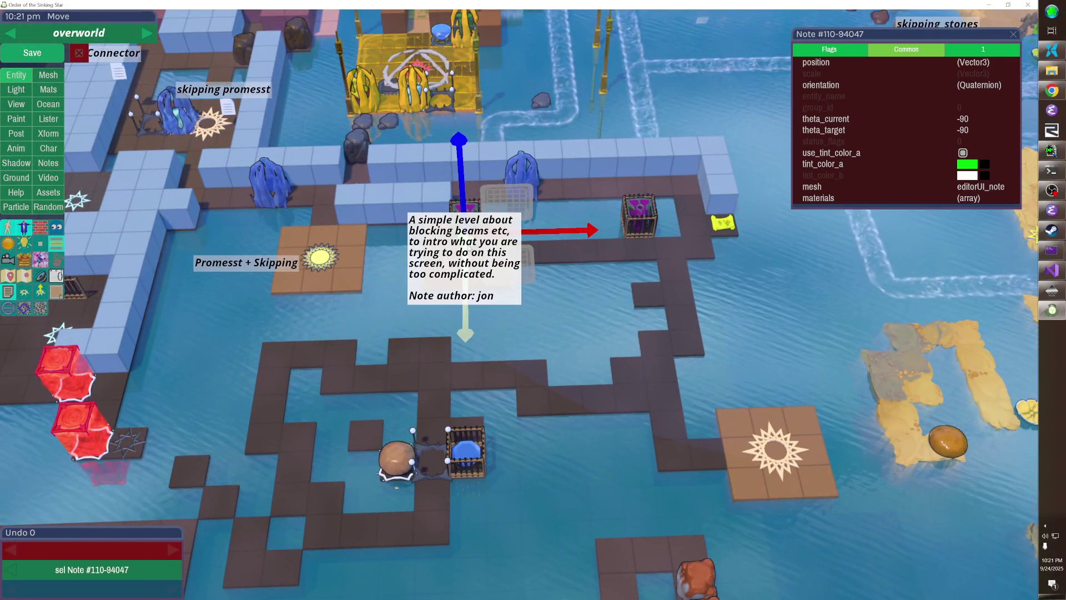
pyautogui.press('Delete')
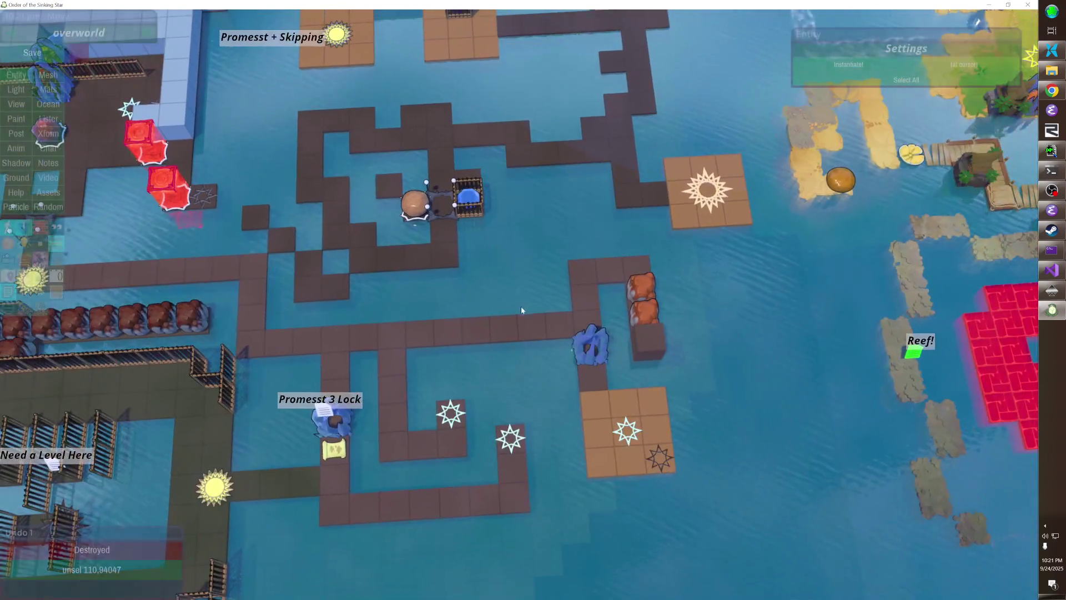
pyautogui.press('Tab')
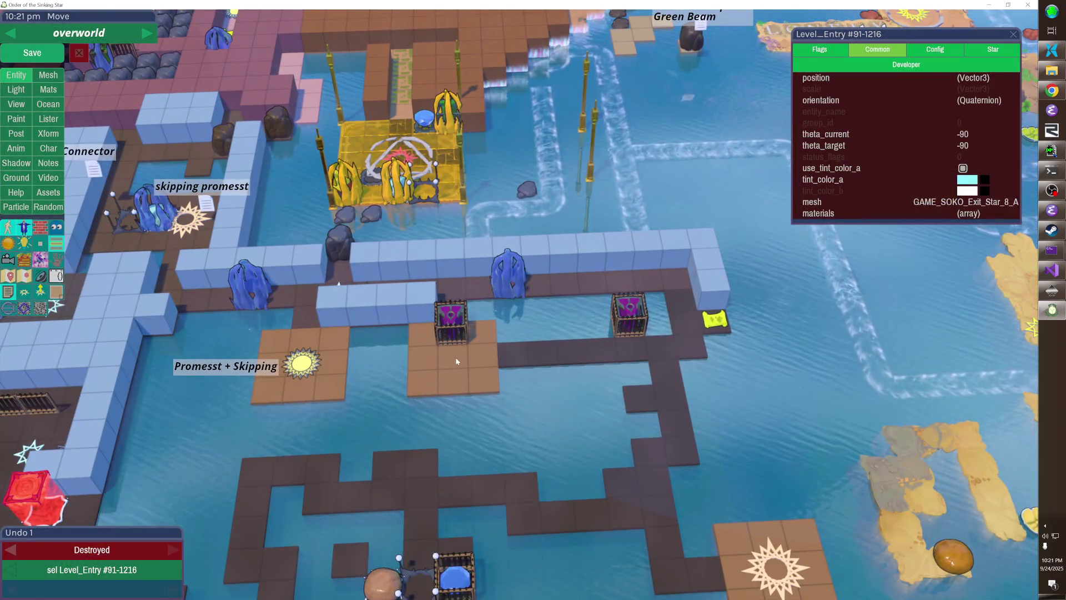
pyautogui.hotkey('ctrl', 'v')
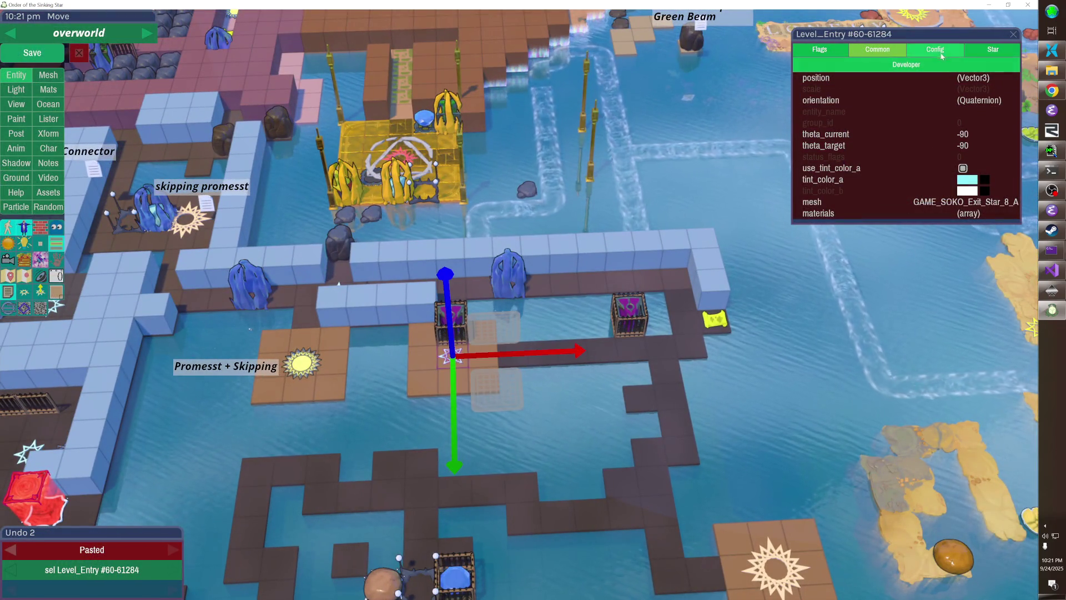
pyautogui.click(936, 49)
pyautogui.click(940, 78)
pyautogui.write('purple_B')
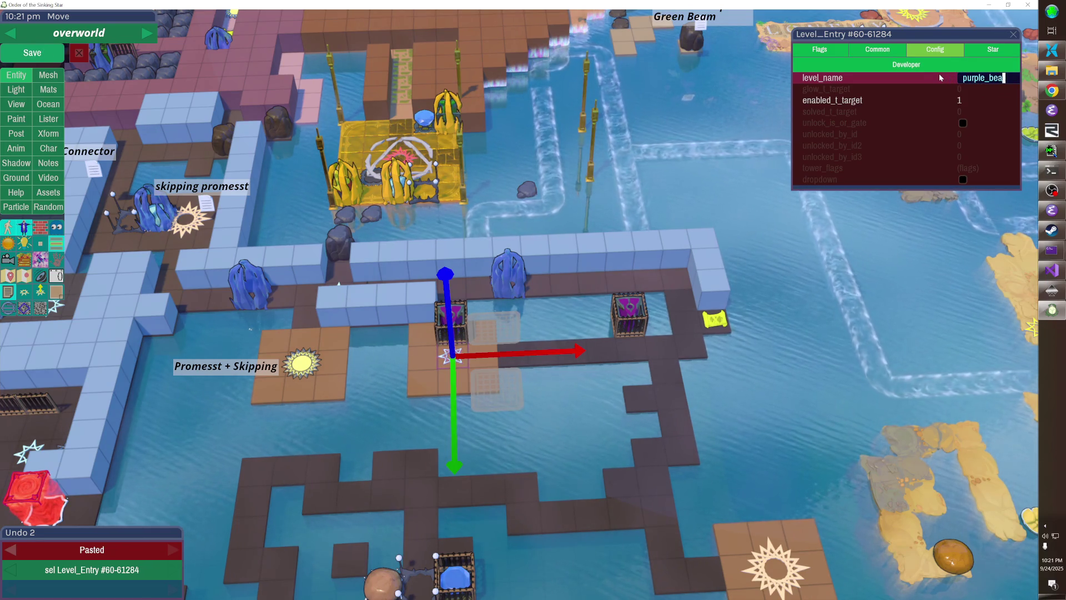
pyautogui.write('eam_intro_v2')
pyautogui.press('Return')
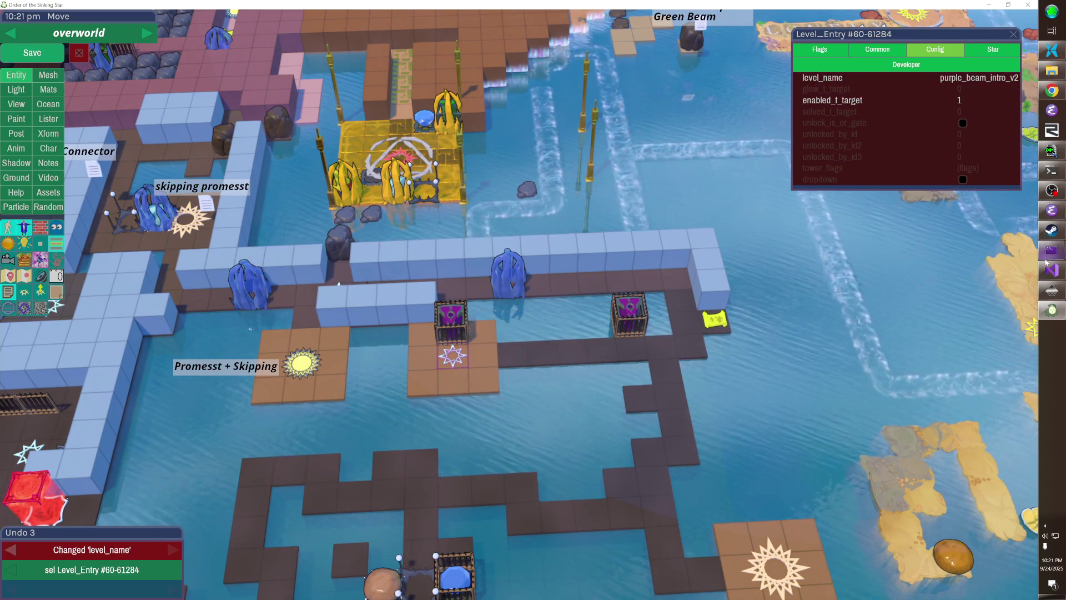
# - Search all files matching r*.* for 'faster_' references in the file search tool
pyautogui.click(1053, 151)
pyautogui.hotkey('alt', 'd')
pyautogui.press('End')
pyautogui.press('BackSpace')
pyautogui.press('BackSpace')
pyautogui.press('BackSpace')
pyautogui.write('r')
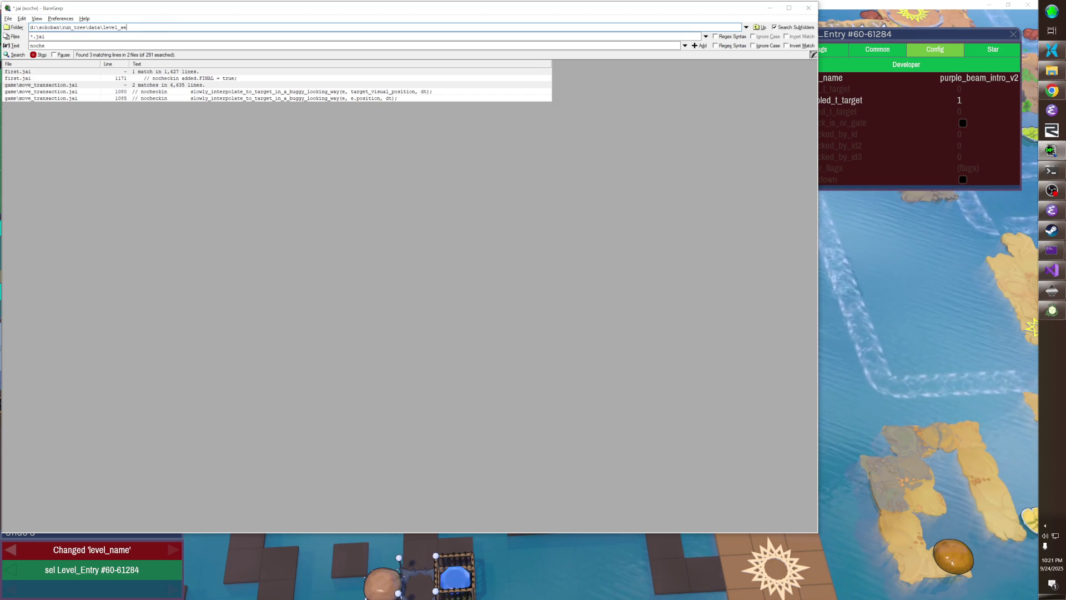
pyautogui.write('*.*')
pyautogui.press('Tab')
pyautogui.write('faster_')
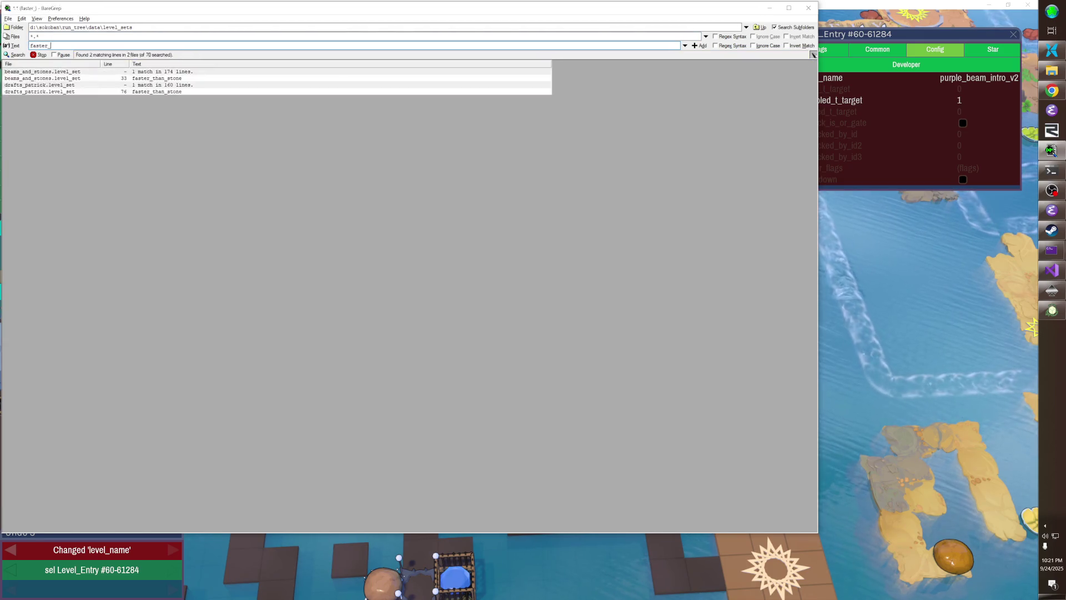
# - In Emacs, list the buffers whose names start with 'beam'
pyautogui.hotkey('alt', 'Tab')
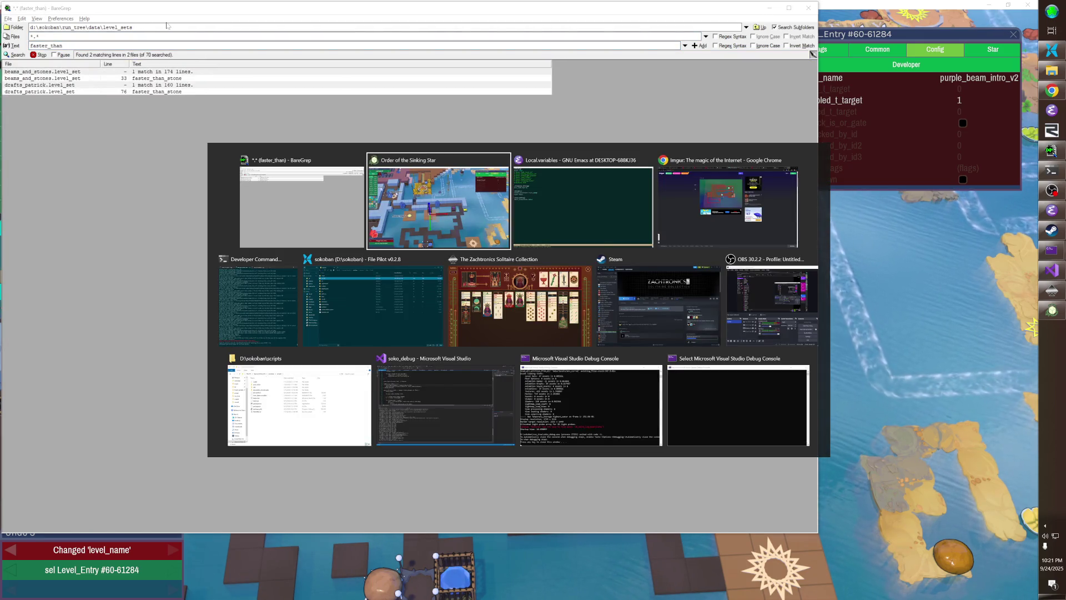
pyautogui.hotkey('alt', 'Tab')
pyautogui.hotkey('ctrl', 'x')
pyautogui.write('bbeam')
pyautogui.press('Tab')
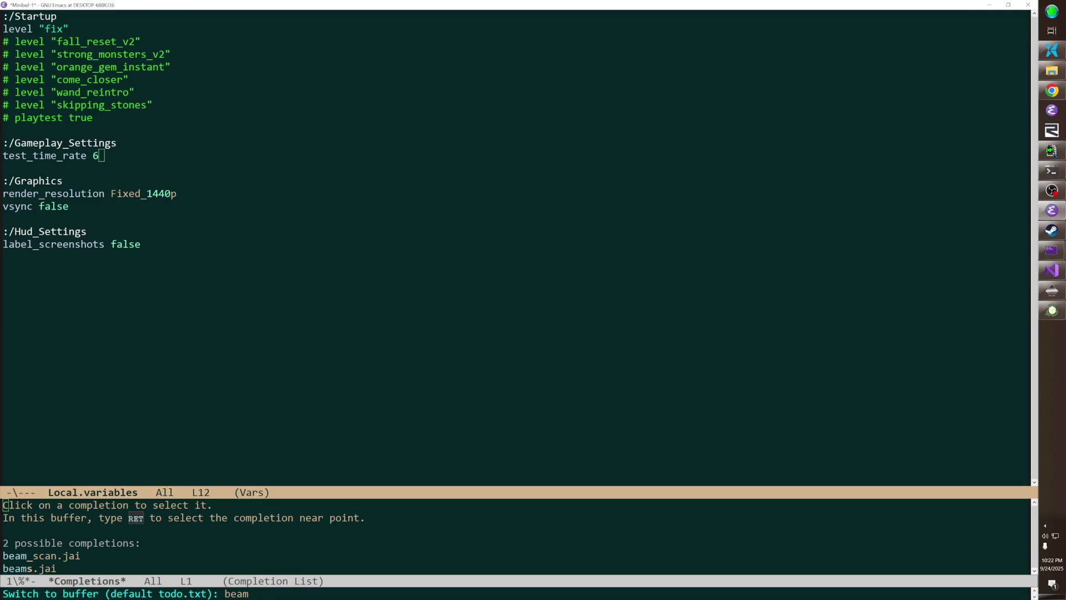
# - Open beams_and_stones.level_set in Emacs
pyautogui.write('s')
pyautogui.press('Tab')
pyautogui.hotkey('ctrl', 'g')
pyautogui.hotkey('ctrl', 'x')
pyautogui.hotkey('ctrl', 'f')
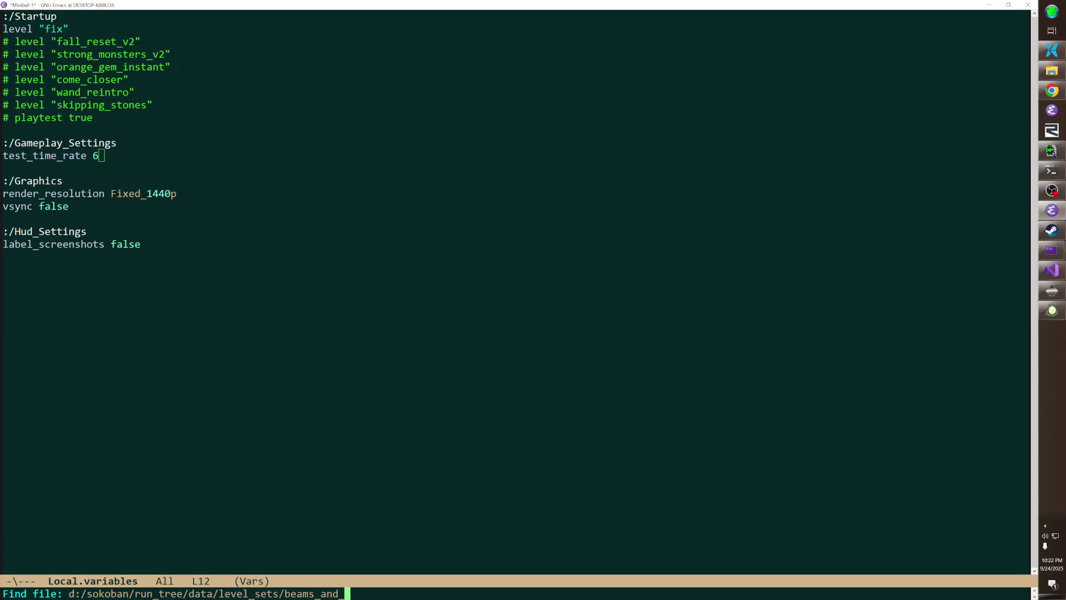
pyautogui.press('Tab')
pyautogui.press('Return')
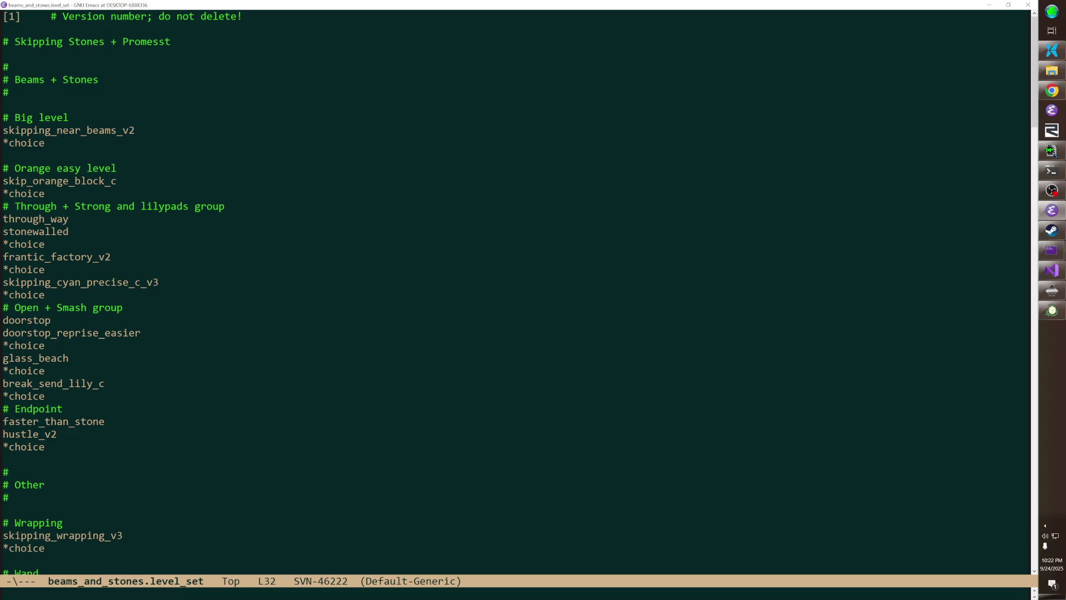
# - Insert purple_beam_intro_v2 and a *choice line above faster_than_stone, and save
pyautogui.hotkey('ctrl', 'y')
pyautogui.press('Return')
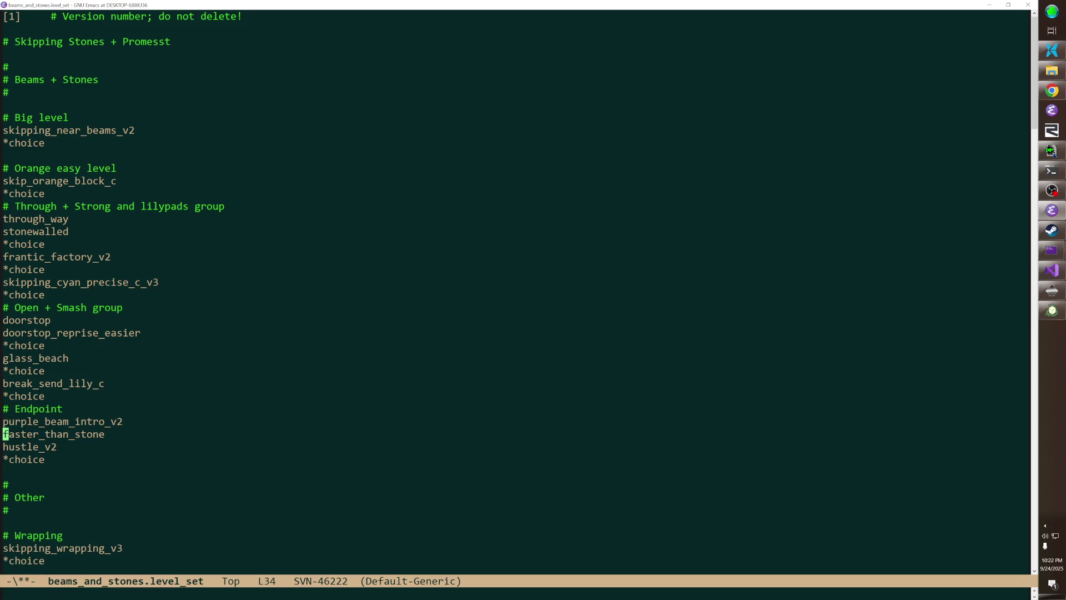
pyautogui.write('*choice')
pyautogui.press('Return')
pyautogui.hotkey('ctrl', 'x')
pyautogui.hotkey('ctrl', 's')
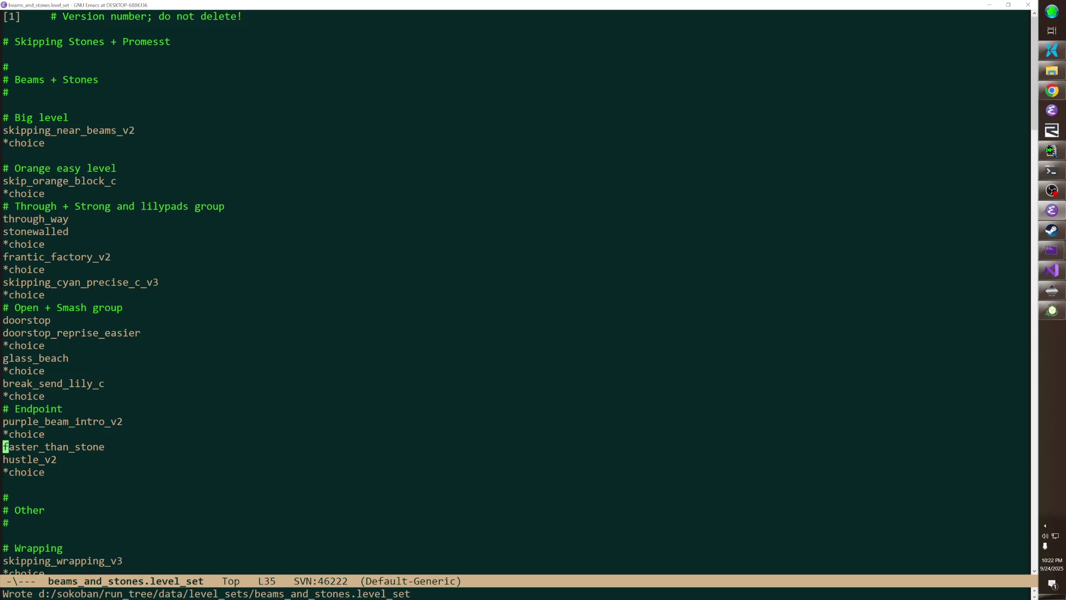
# - Move the Big level block near skipping_near_beams_v2 to just below the Endpoint group
pyautogui.hotkey('ctrl', 's')
pyautogui.write('near_b')
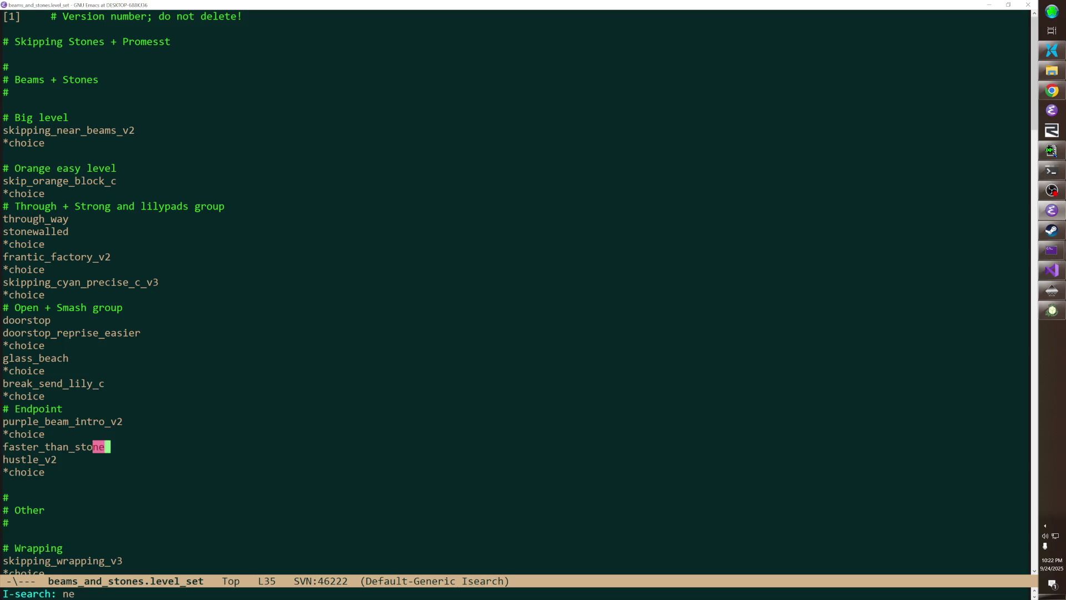
pyautogui.hotkey('ctrl', 's')
pyautogui.hotkey('ctrl', 's')
pyautogui.hotkey('ctrl', 's')
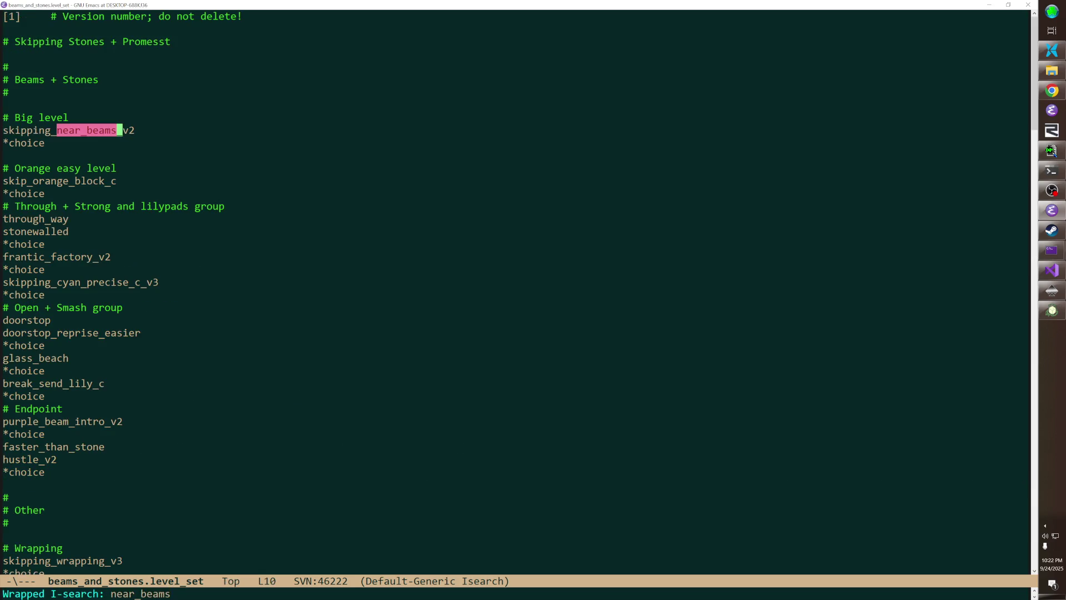
pyautogui.hotkey('ctrl', 'n')
pyautogui.hotkey('ctrl', 'a')
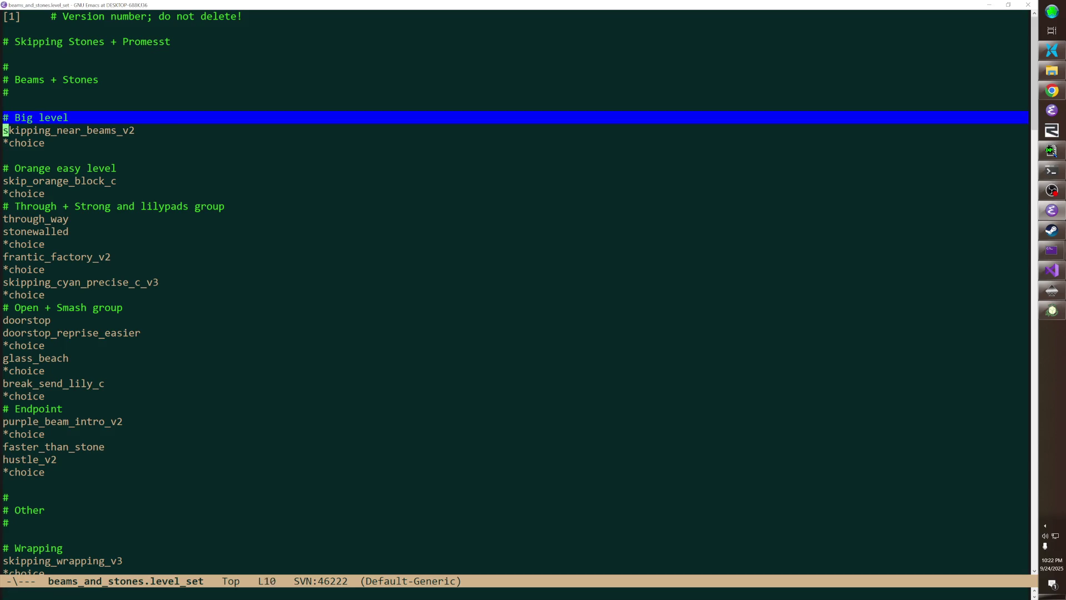
pyautogui.hotkey('ctrl', 'w')
pyautogui.hotkey('ctrl', 'v')
pyautogui.hotkey('ctrl', 'p')
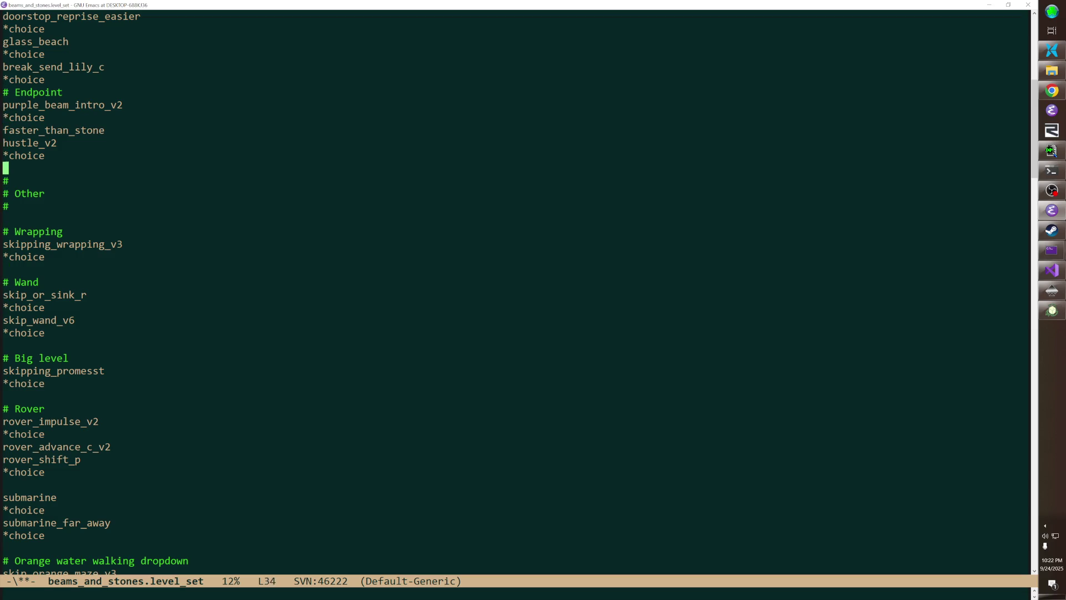
pyautogui.hotkey('ctrl', 'y')
pyautogui.hotkey('alt', 'Tab')
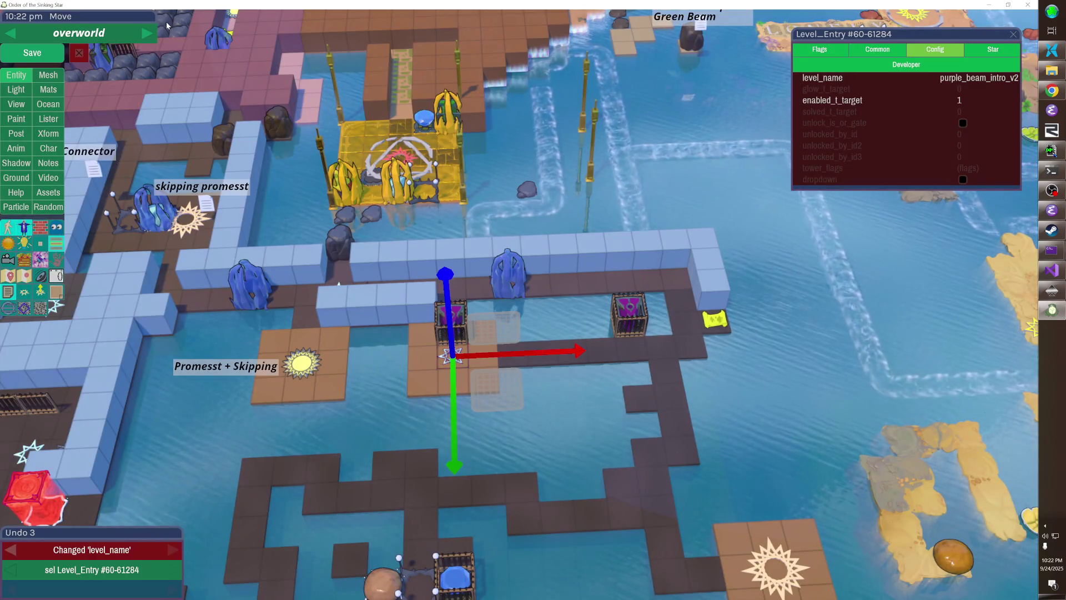
# - Paste a copy of an existing freezer onto the overworld path
pyautogui.press('Escape')
pyautogui.press('s')
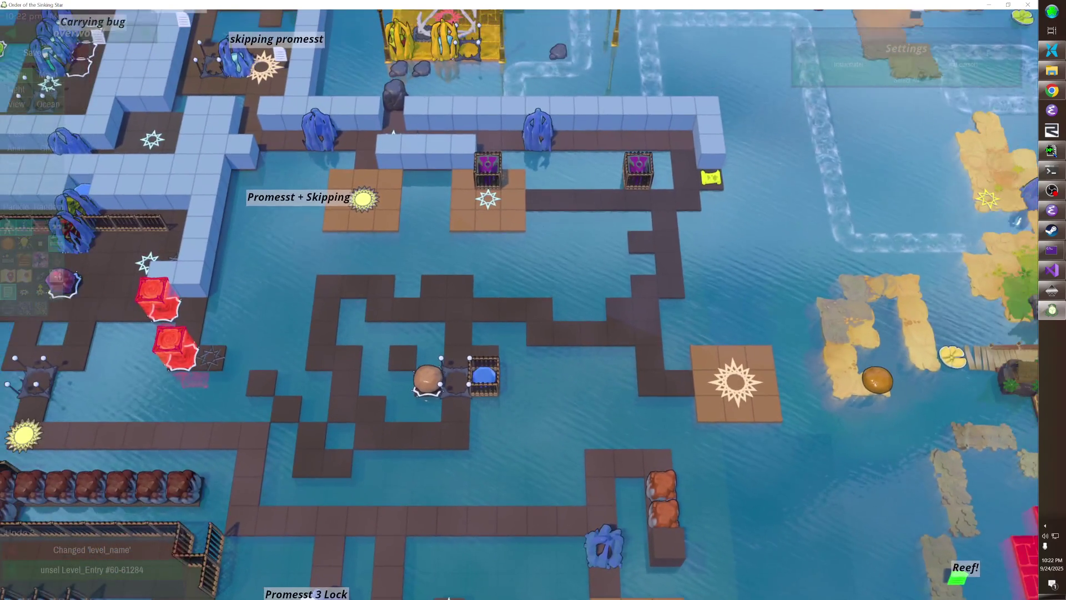
pyautogui.click(545, 141)
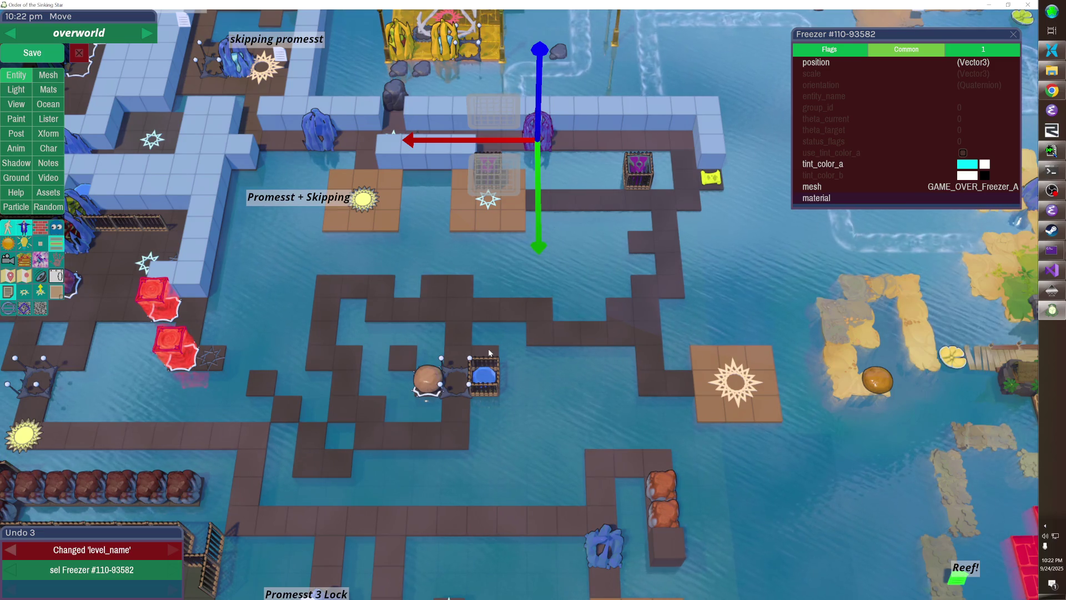
pyautogui.hotkey('ctrl', 'v')
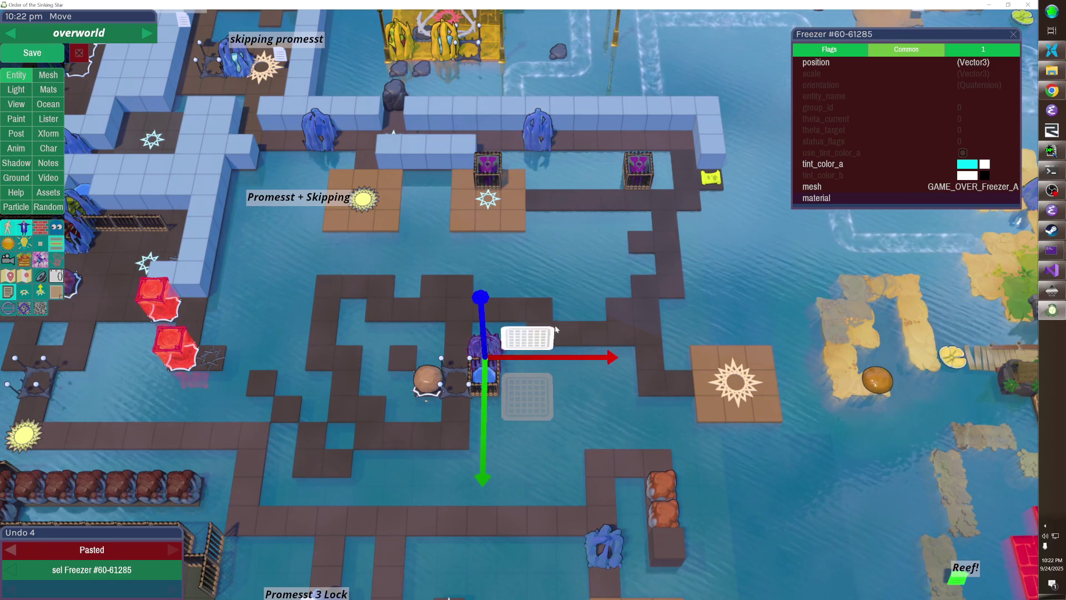
# - Set the new freezer's unlocked_by_id to the level entry's id 60-61284
pyautogui.click(488, 198)
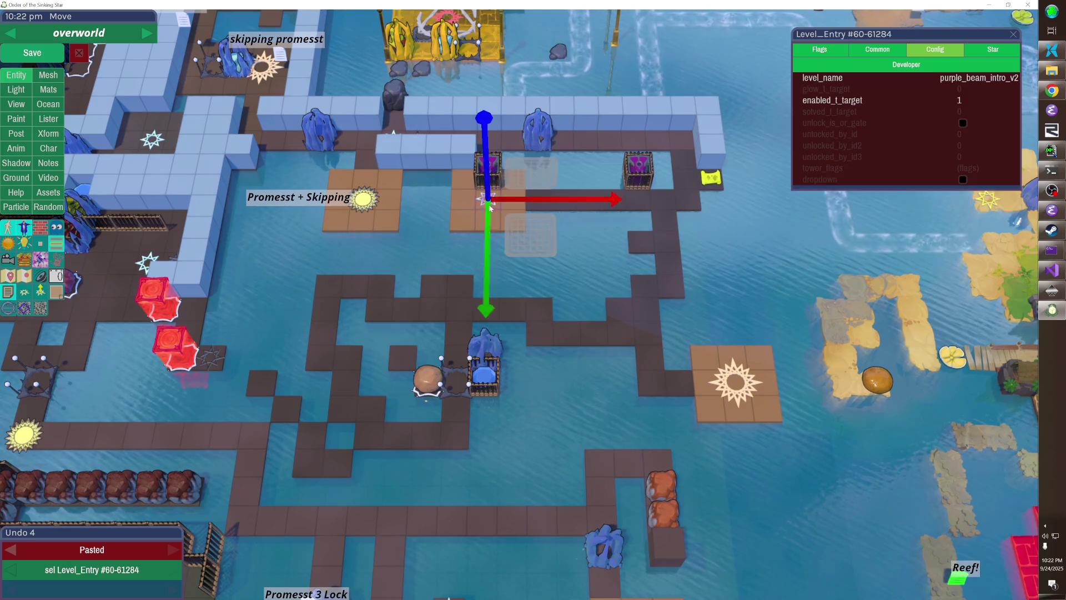
pyautogui.click(924, 69)
pyautogui.click(787, 208)
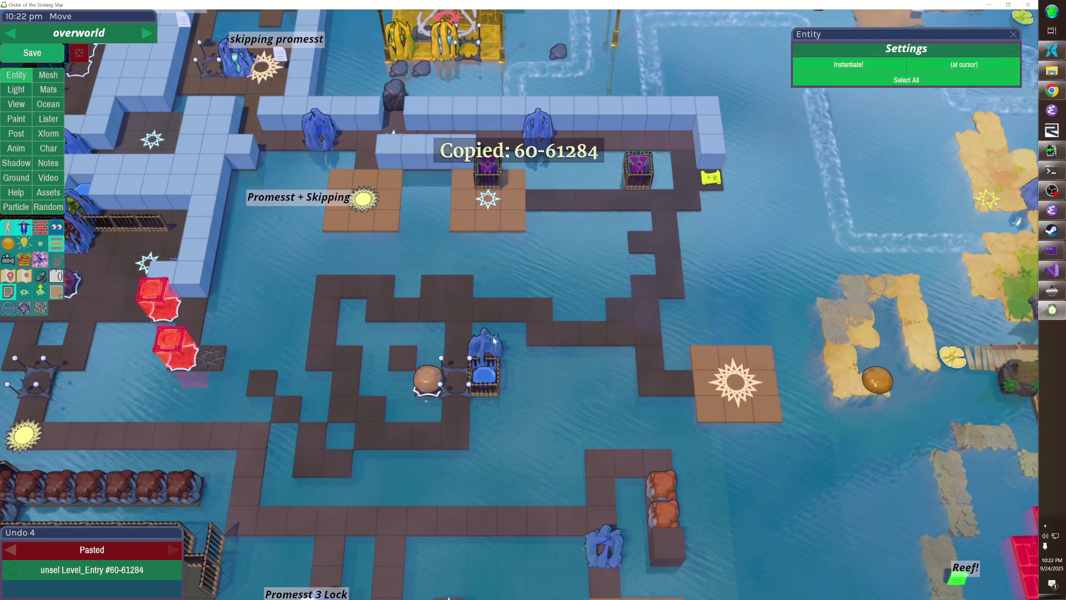
pyautogui.click(983, 48)
pyautogui.click(942, 91)
pyautogui.hotkey('ctrl', 'v')
pyautogui.press('Return')
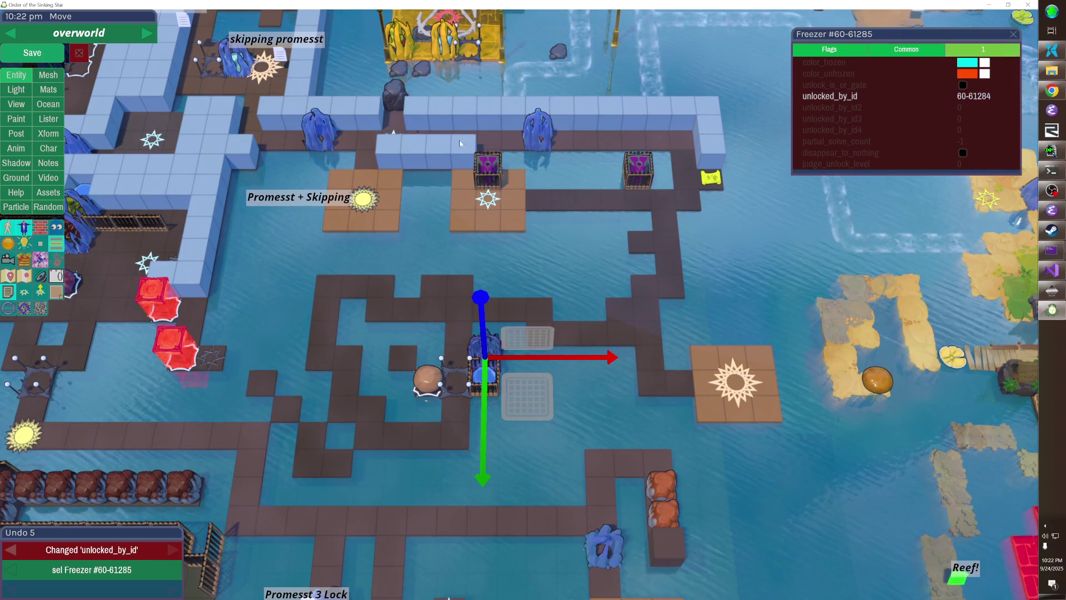
# - Check the coral marker behind the hidden walls, then save the overworld
pyautogui.press('h')
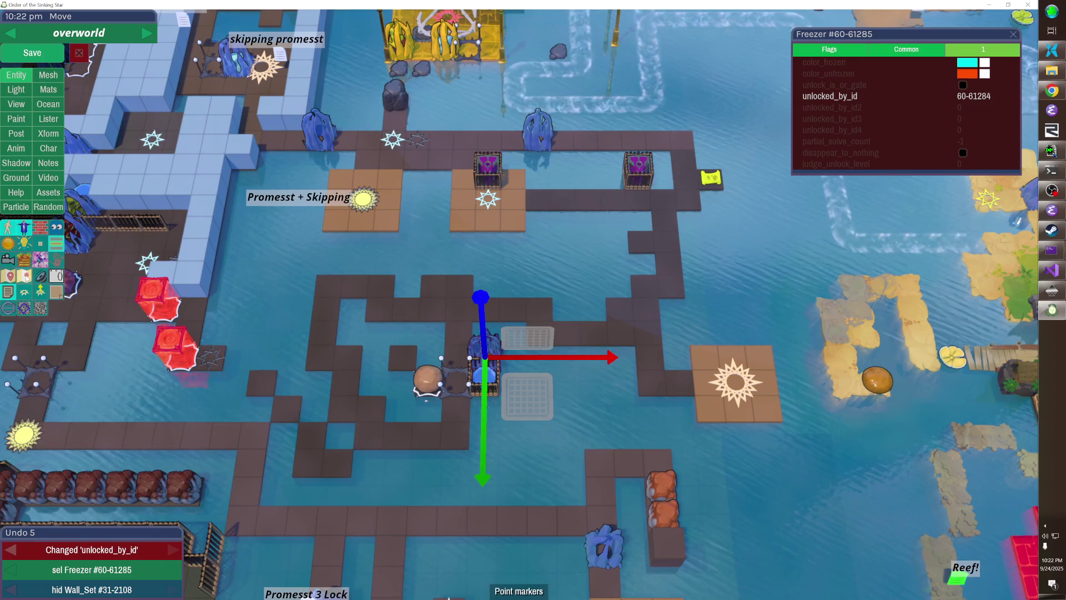
pyautogui.click(466, 138)
pyautogui.press('h')
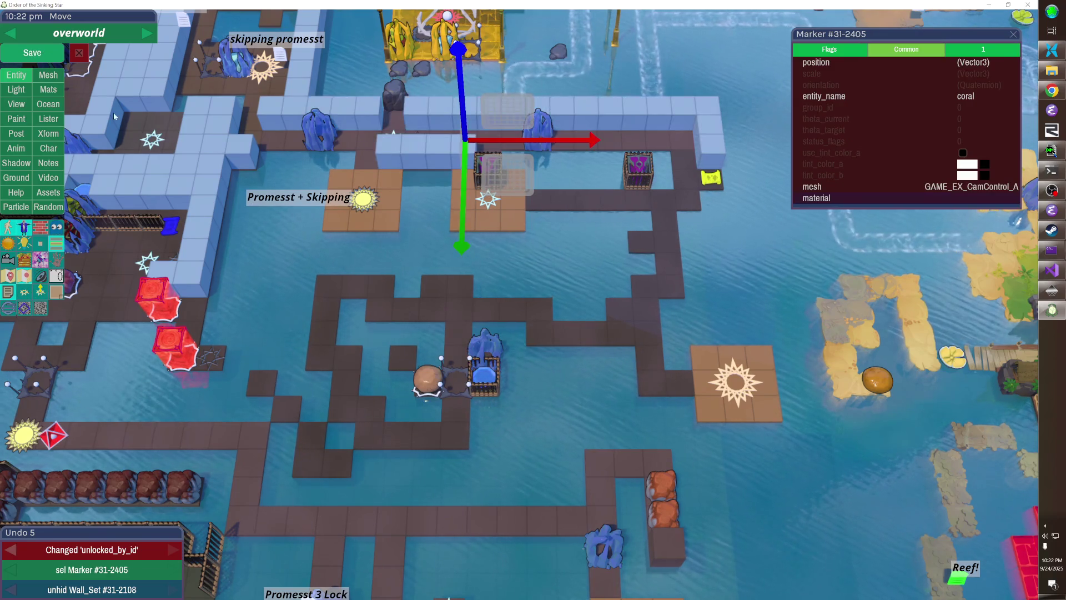
pyautogui.click(37, 53)
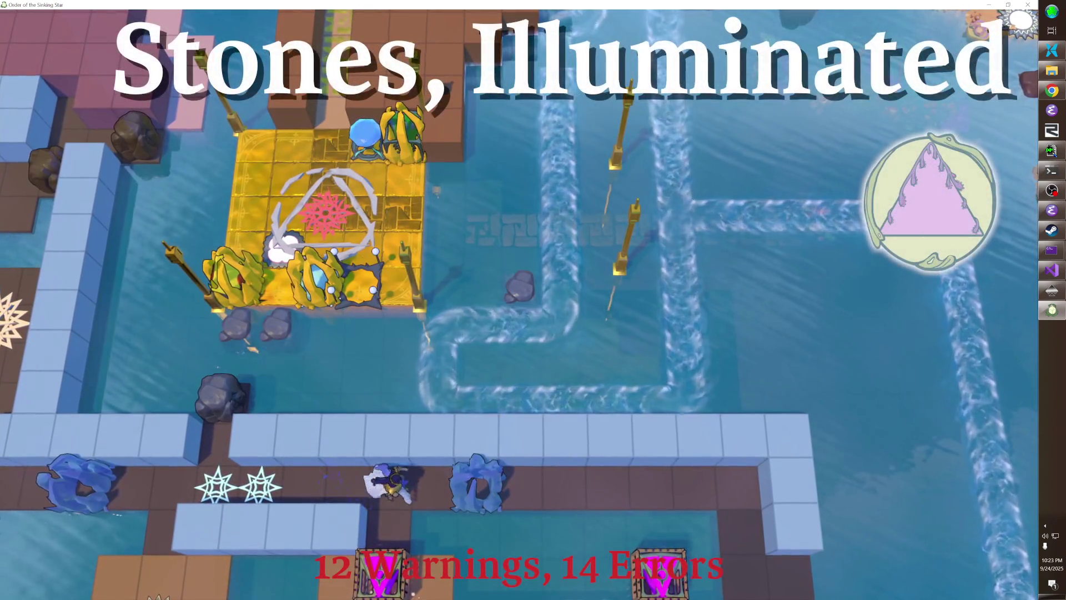
# - Walk the hero across the star tiles, shatter the blue crystal blocks and ride the purple beam down
pyautogui.press('Left')
pyautogui.press('Left')
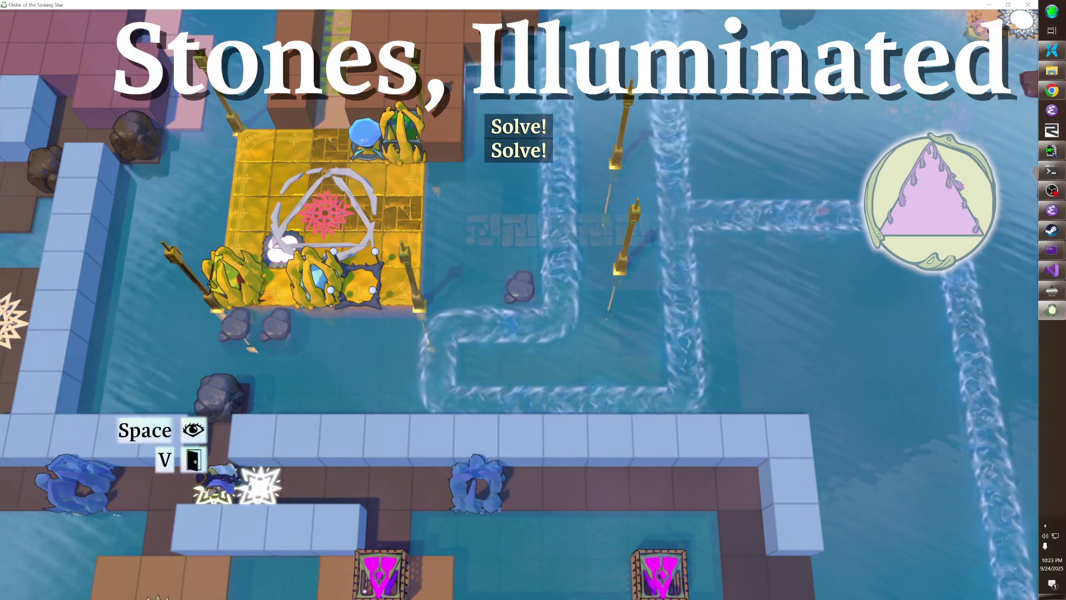
pyautogui.press('Right')
pyautogui.press('Right')
pyautogui.press('Right')
pyautogui.press('Right')
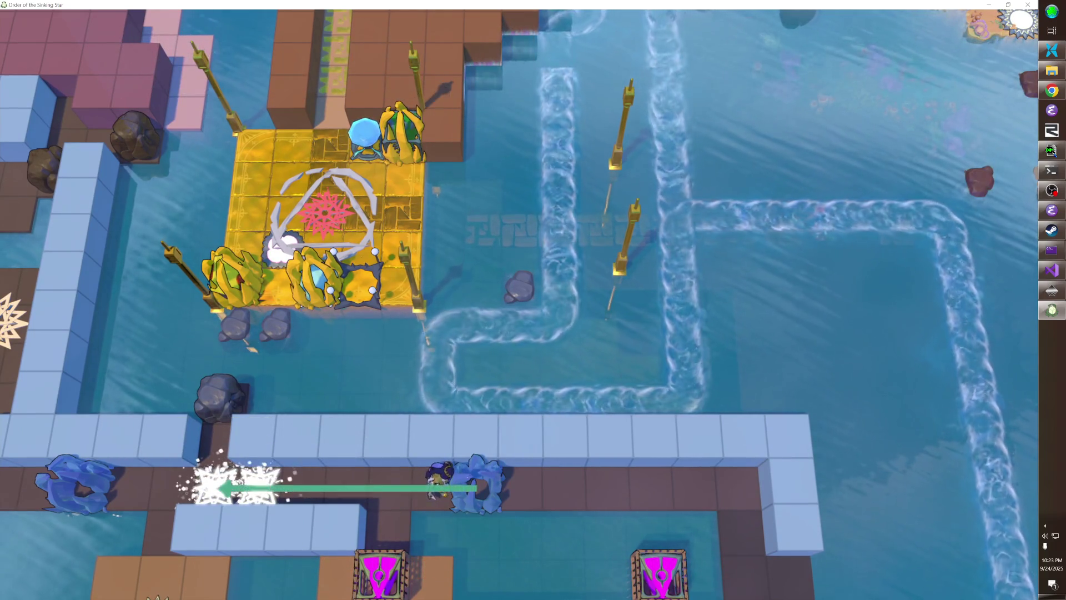
pyautogui.press('Right')
pyautogui.press('Right')
pyautogui.press('Right')
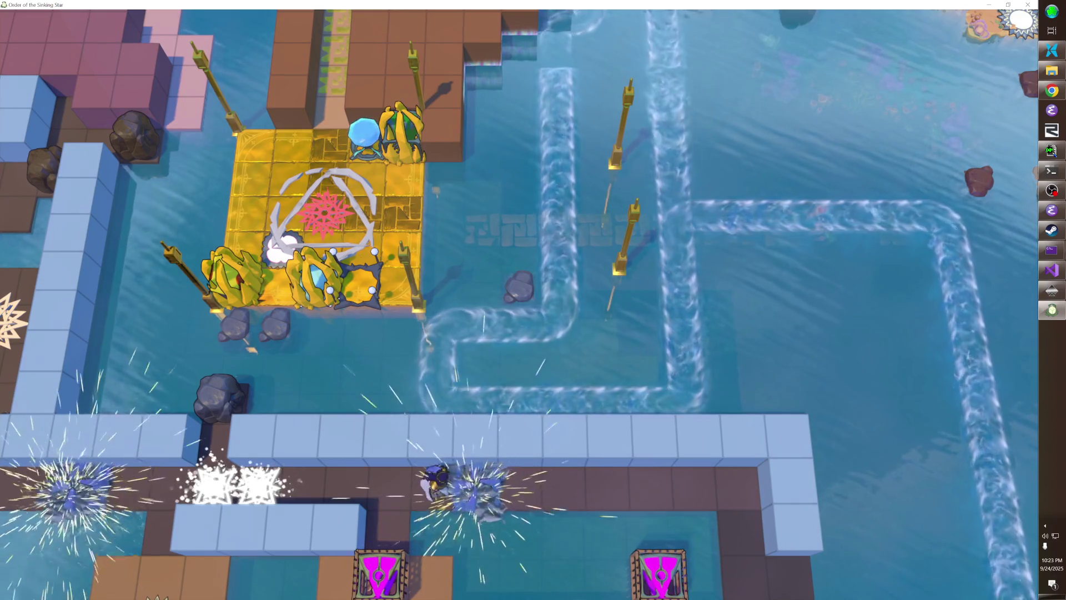
pyautogui.press('Right')
pyautogui.press('Down')
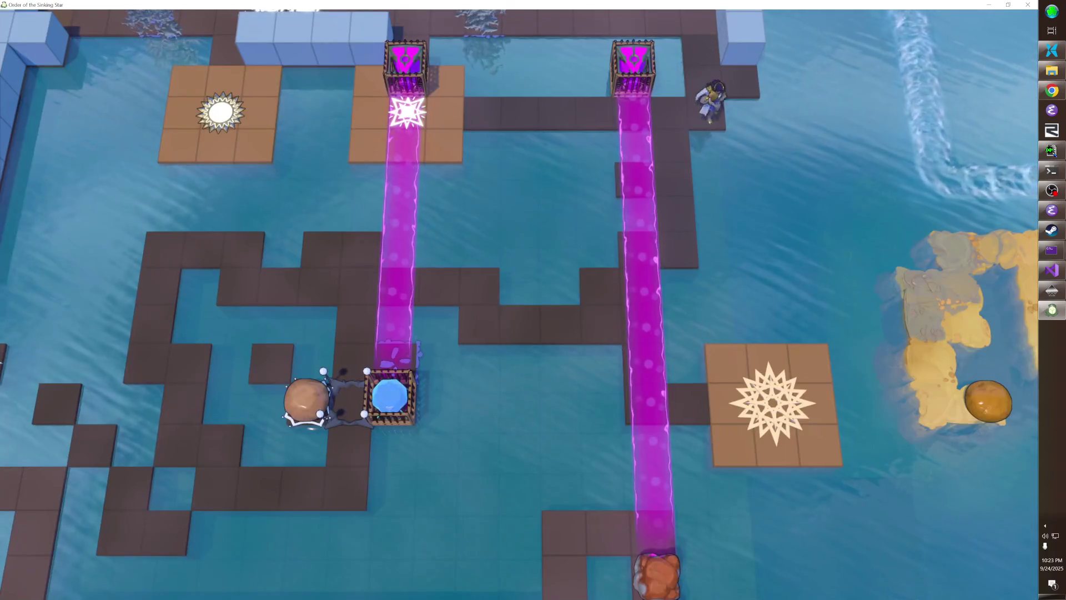
pyautogui.press('Left')
pyautogui.press('Left')
pyautogui.press('Right')
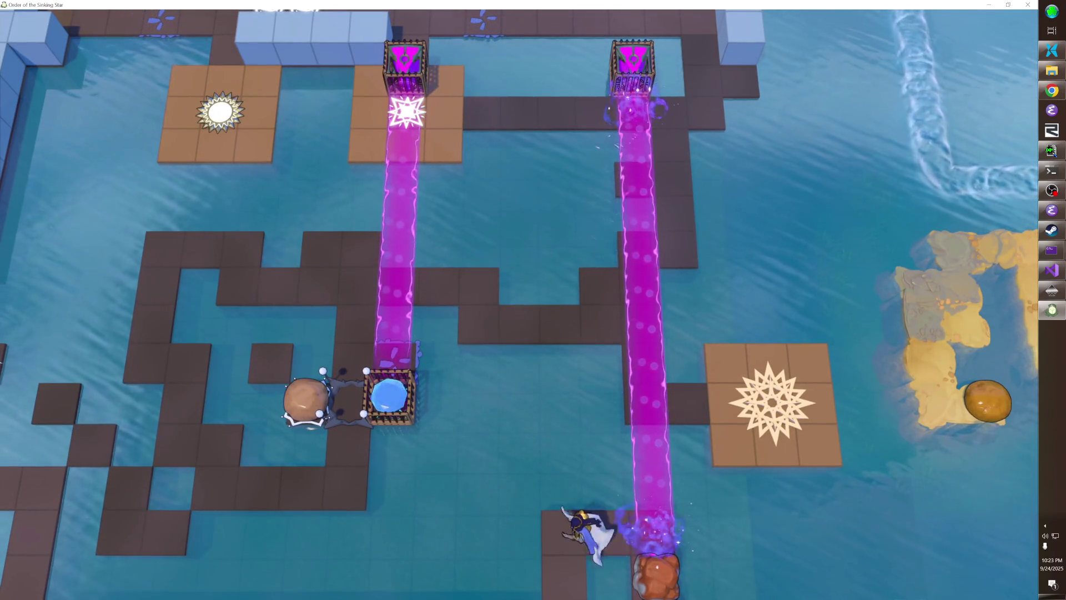
pyautogui.press('Down')
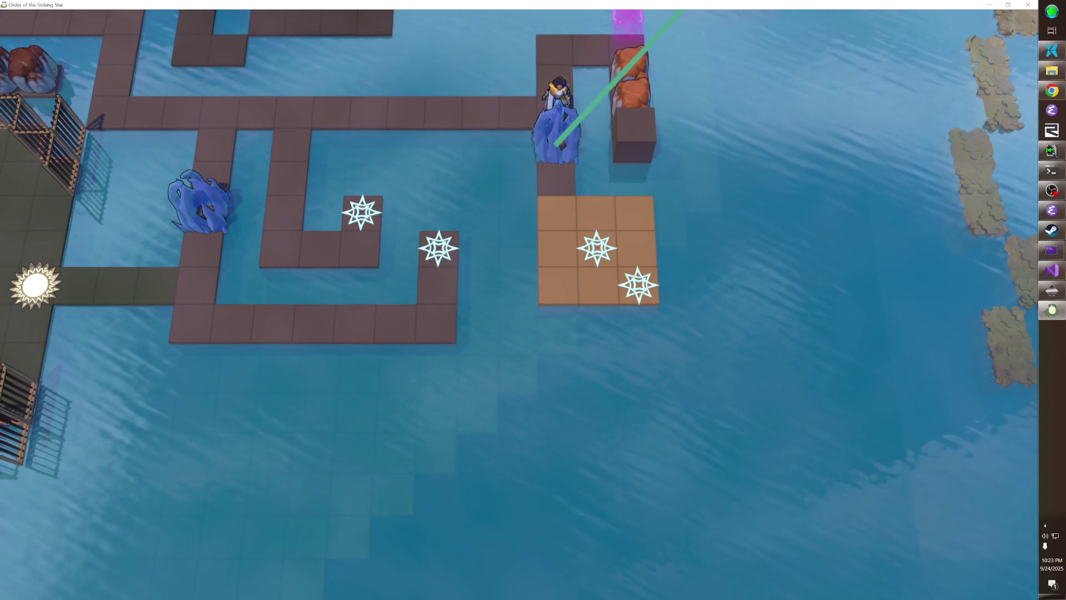
# - Step up into the next puzzle room and back, then return to the level editor
pyautogui.press('Up')
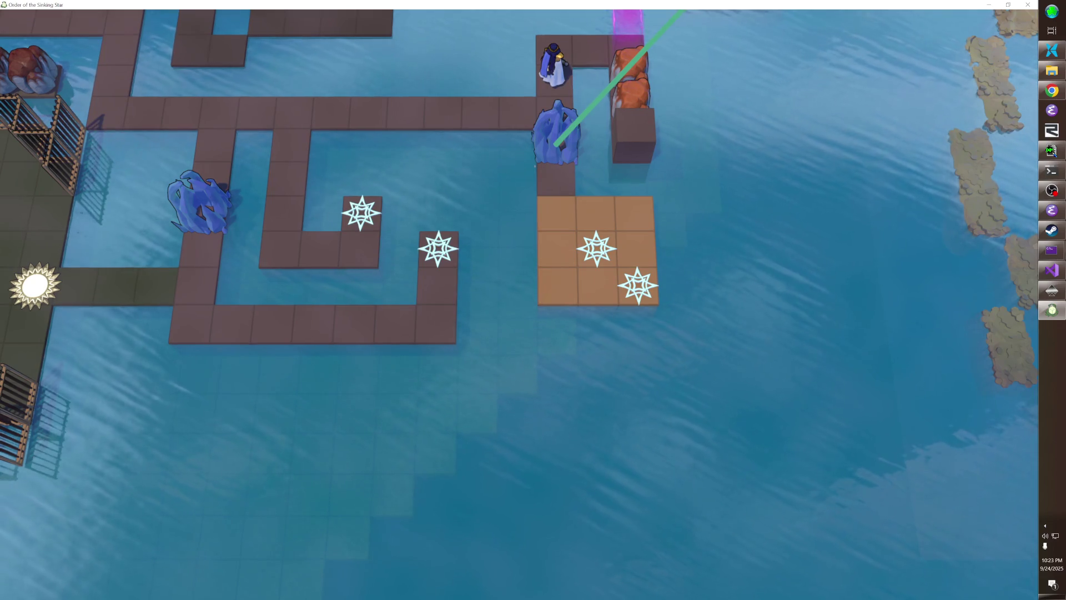
pyautogui.press('Up')
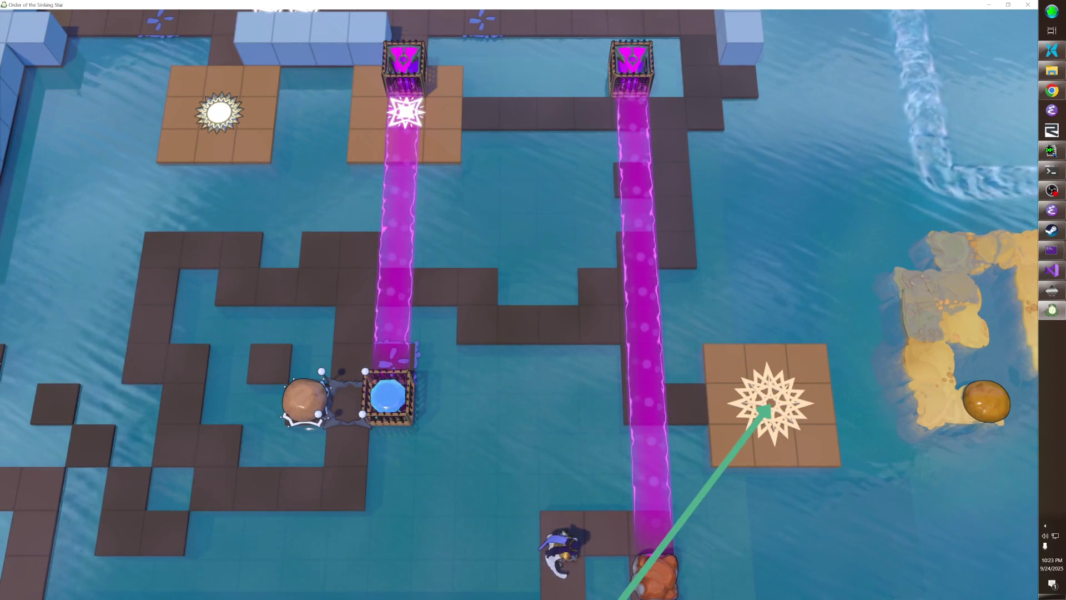
pyautogui.press('Down')
pyautogui.press('Up')
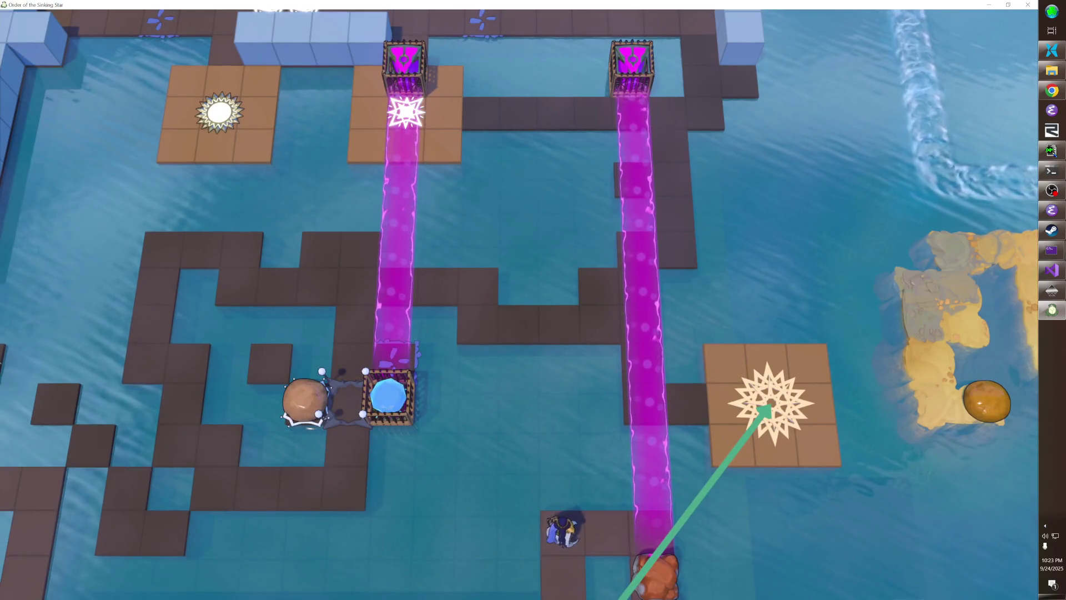
pyautogui.press('F1')
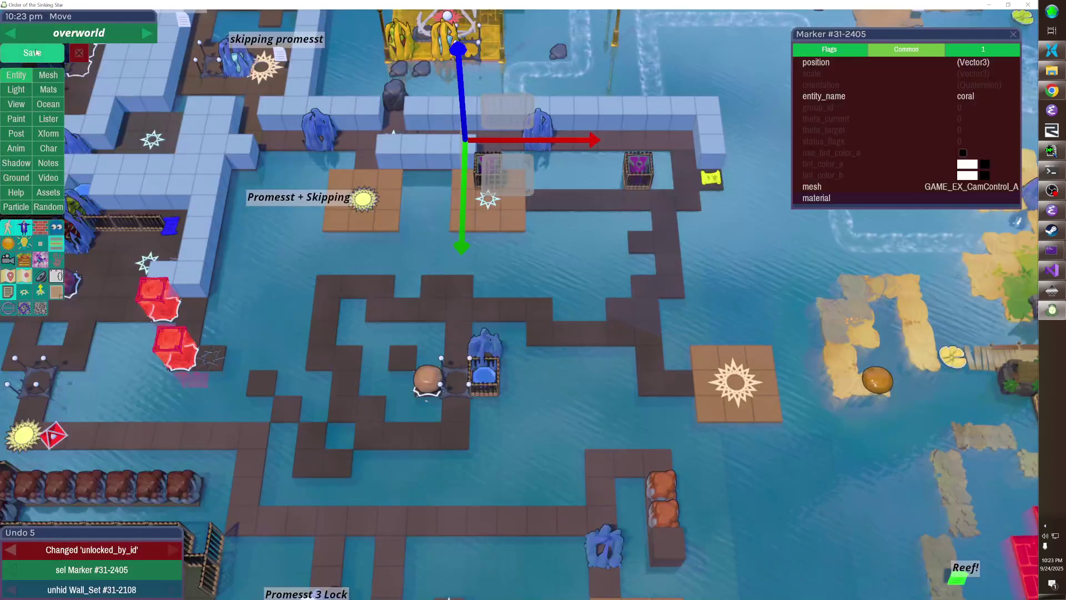
# - Move the freezer by the Promesst 3 Lock one tile down, save, and start playing the overworld
pyautogui.click(344, 358)
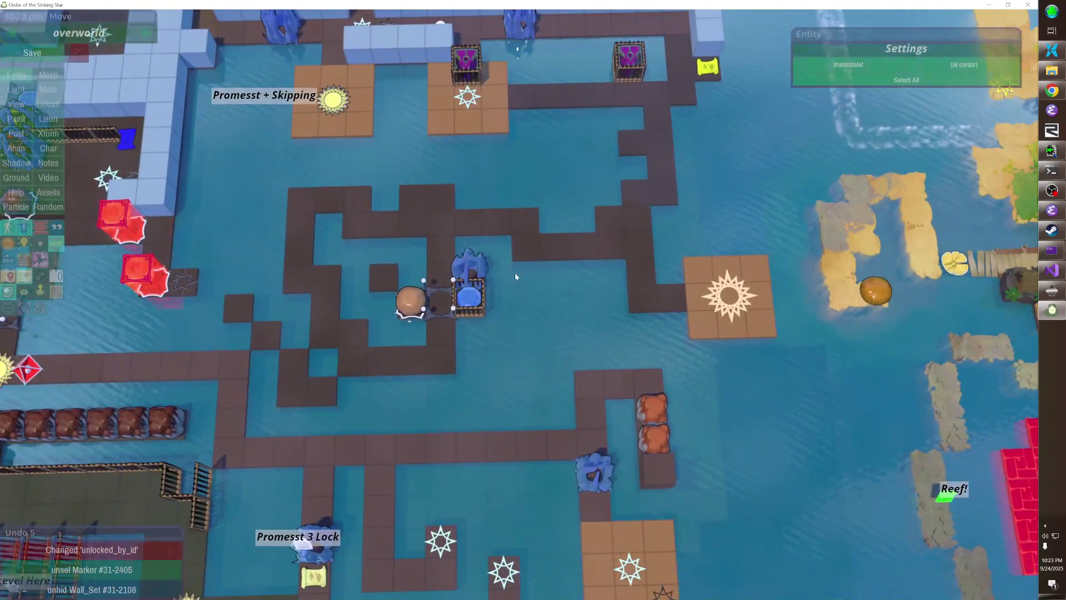
pyautogui.click(469, 294)
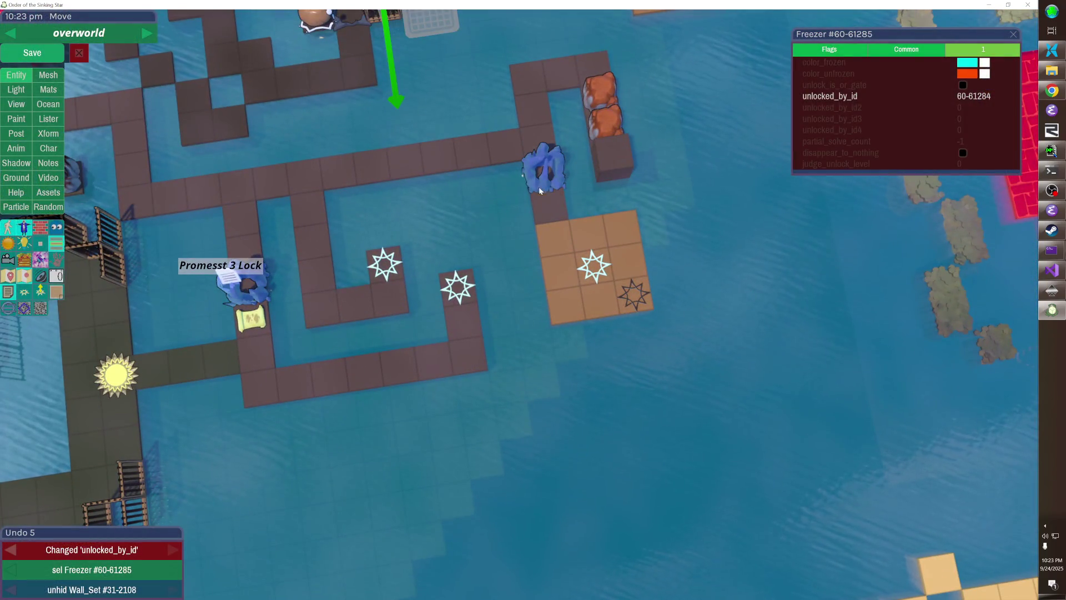
pyautogui.moveTo(539, 191)
pyautogui.mouseDown()
pyautogui.moveTo(550, 205)
pyautogui.moveTo(546, 185)
pyautogui.mouseUp()
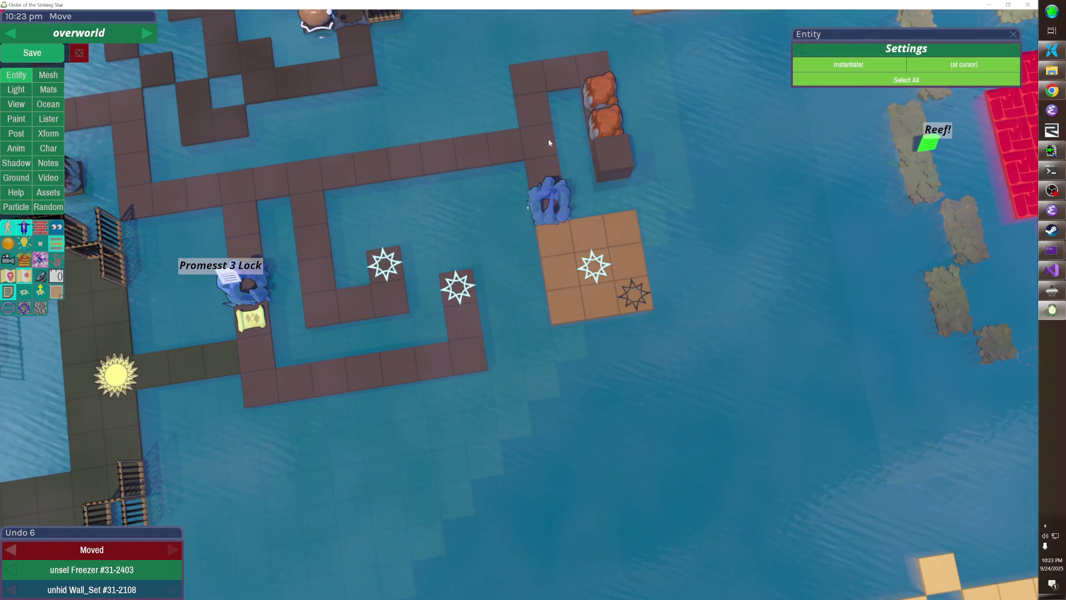
pyautogui.hotkey('ctrl', 'v')
pyautogui.click(38, 54)
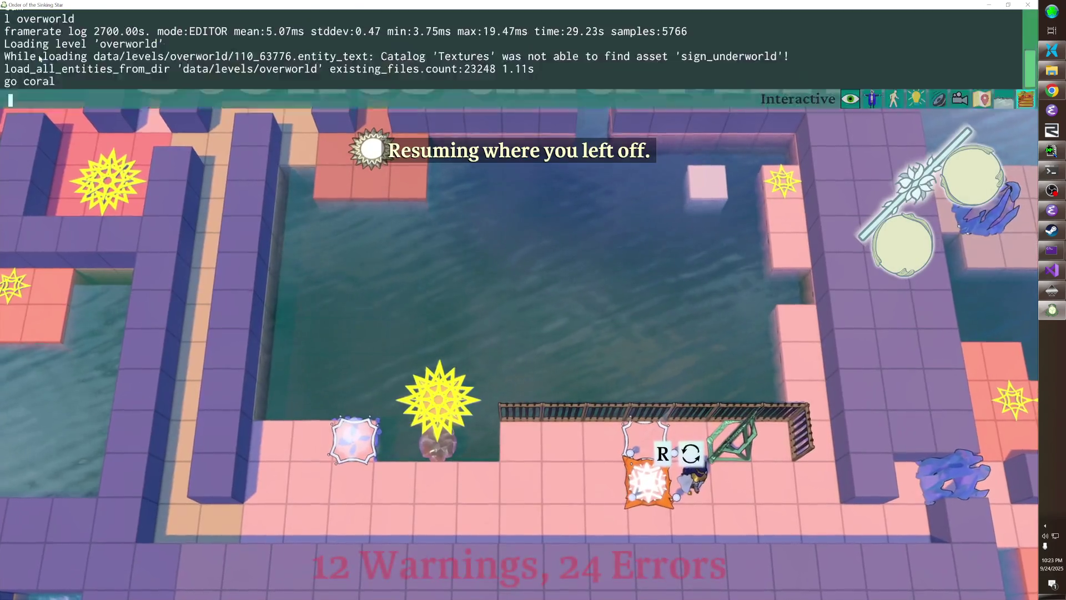
# - Walk down into the beam room and ride the magenta beam up to the top walkway
pyautogui.press('Right')
pyautogui.press('Right')
pyautogui.press('Right')
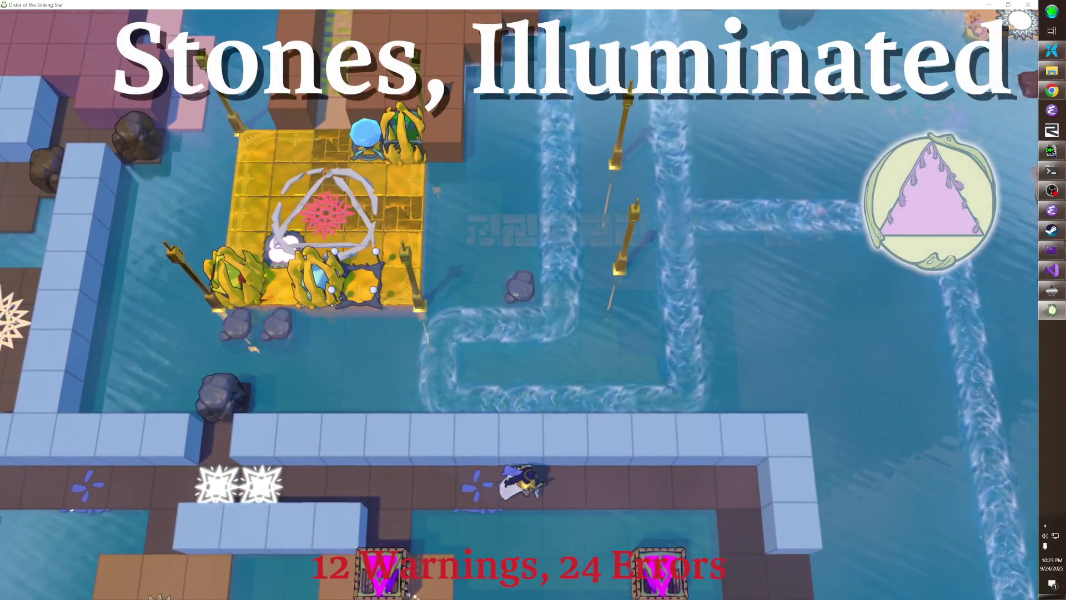
pyautogui.press('Down')
pyautogui.press('Down')
pyautogui.press('Down')
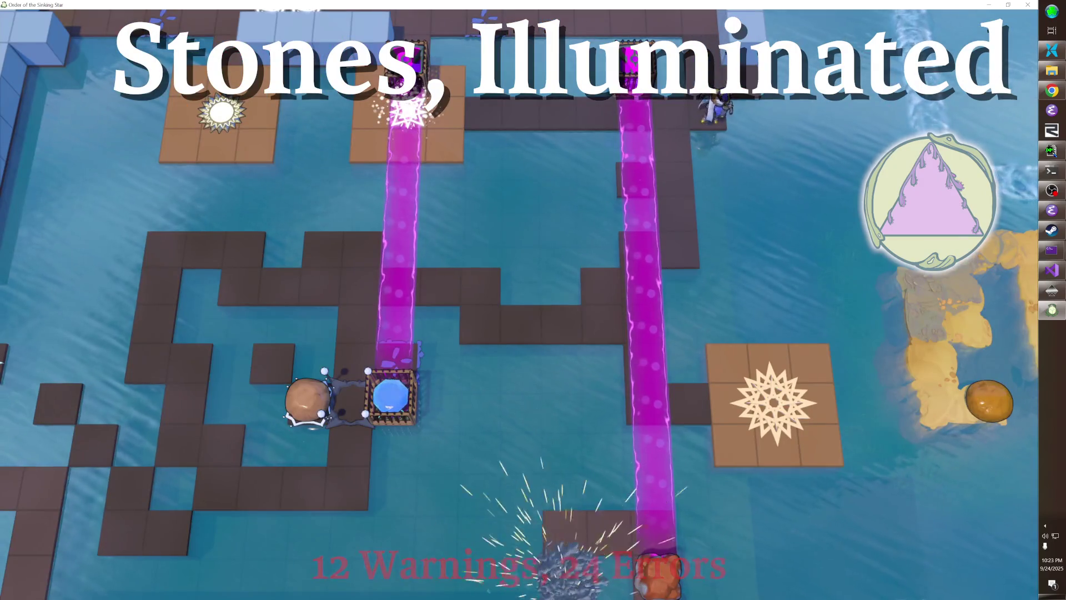
pyautogui.press('Down')
pyautogui.press('Down')
pyautogui.press('Down')
pyautogui.press('Down')
pyautogui.press('Left')
pyautogui.press('Left')
pyautogui.press('Right')
pyautogui.press('Left')
pyautogui.press('Left')
pyautogui.press('Left')
pyautogui.press('Left')
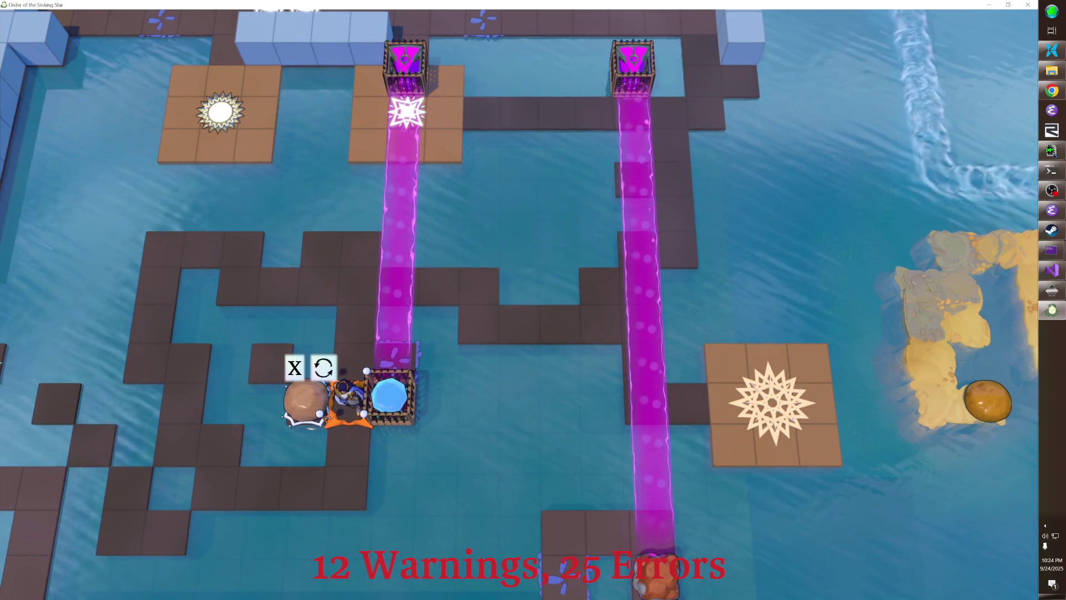
# - Push the green boulder to the left, then head up the dark path
pyautogui.press('Up')
pyautogui.press('Up')
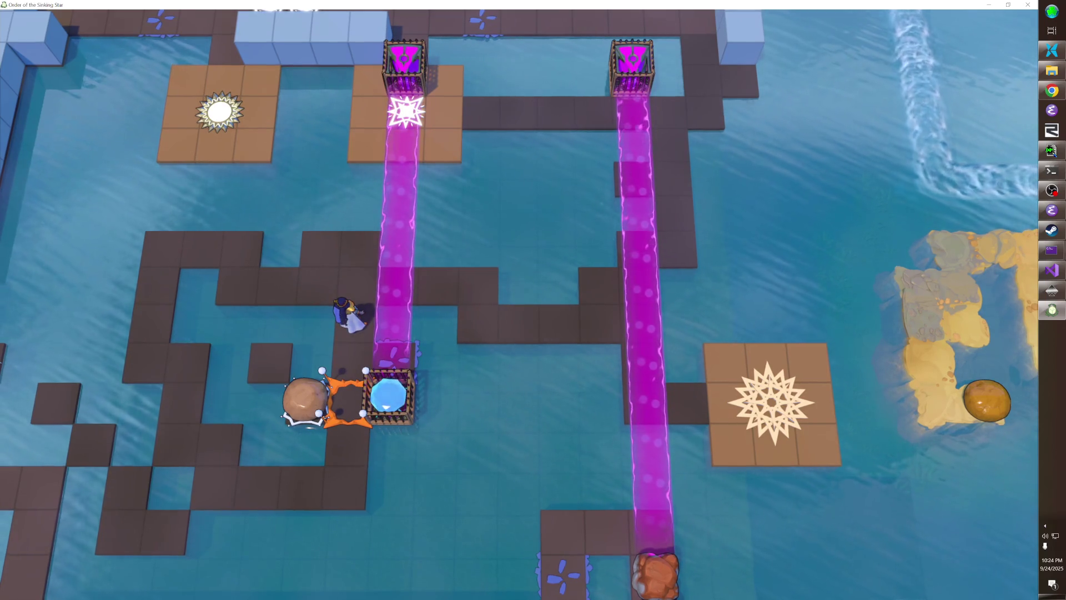
pyautogui.press('Left')
pyautogui.press('Down')
pyautogui.press('Down')
pyautogui.press('Left')
pyautogui.press('Left')
pyautogui.press('Right')
pyautogui.press('Right')
pyautogui.press('Up')
pyautogui.press('Up')
pyautogui.press('Up')
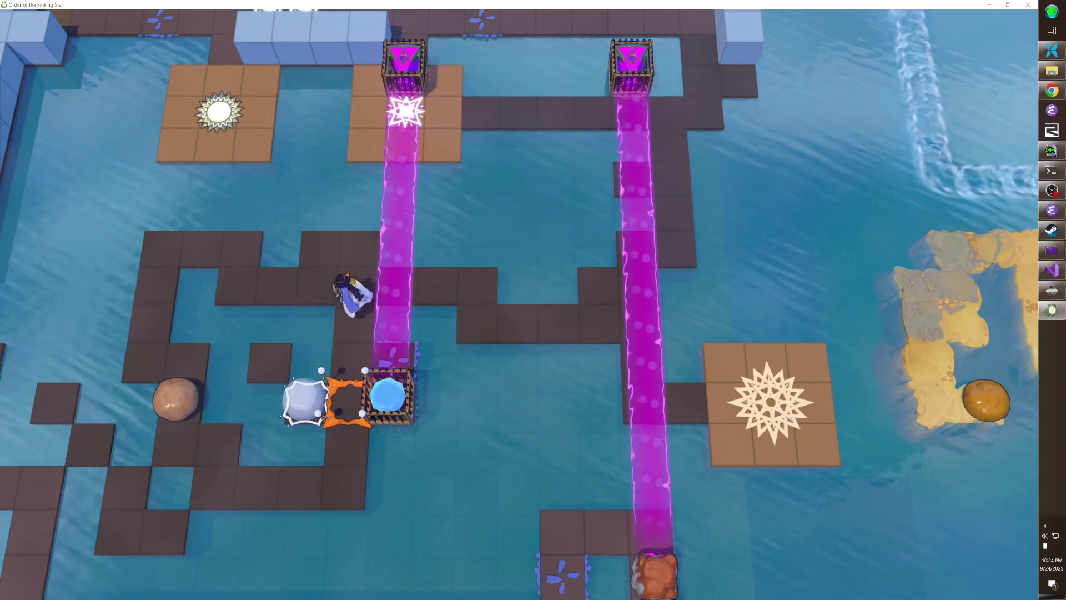
# - Follow the dark path beside the magenta beam, riding it down and walking back up
pyautogui.press('Right')
pyautogui.press('Down')
pyautogui.press('Right')
pyautogui.press('Right')
pyautogui.press('Right')
pyautogui.press('Right')
pyautogui.press('Down')
pyautogui.press('Down')
# - Cross the large star tile and step around the beam area
pyautogui.press('Right')
pyautogui.press('Left')
pyautogui.press('Left')
pyautogui.press('Left')
pyautogui.press('Left')
pyautogui.press('Down')
pyautogui.press('Down')
pyautogui.press('Up')
pyautogui.press('Up')
pyautogui.press('Right')
pyautogui.press('Left')
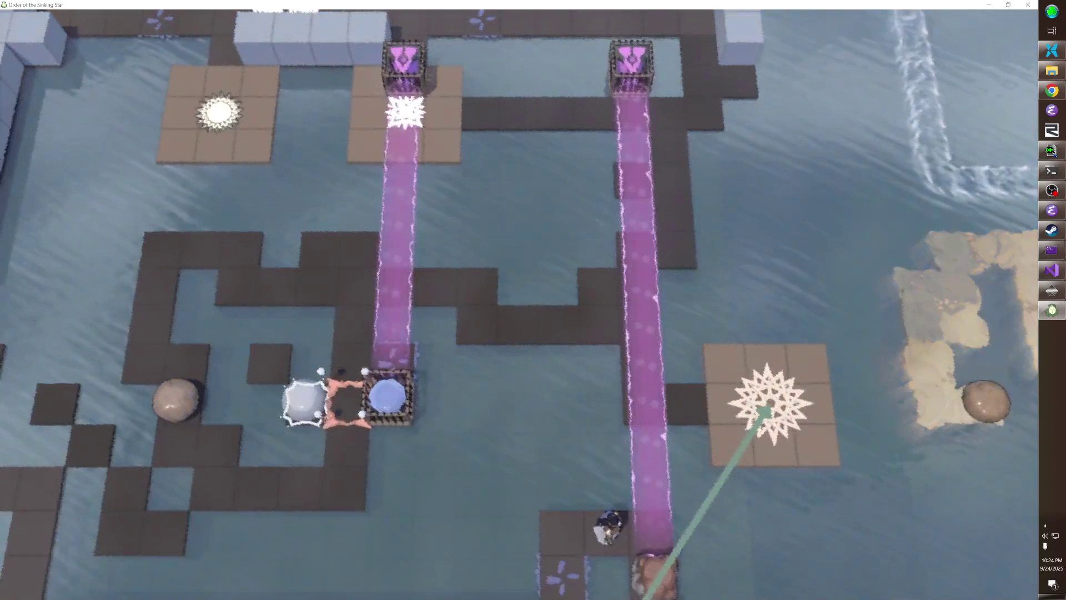
pyautogui.press('Down')
pyautogui.press('Up')
pyautogui.press('Right')
# - Reach the bottom-right star tile, shattering the ice to solve, and return to the editor
pyautogui.press('Left')
pyautogui.press('Left')
pyautogui.press('Left')
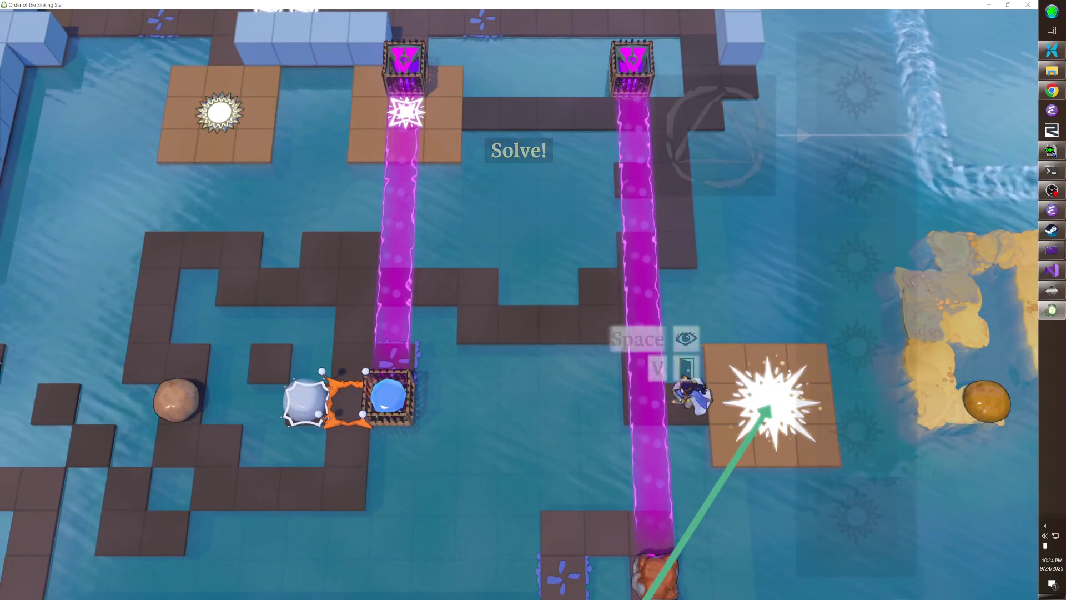
pyautogui.press('Down')
pyautogui.press('Left')
pyautogui.press('Down')
pyautogui.press('Down')
pyautogui.press('Right')
pyautogui.press('Right')
pyautogui.press('Down')
pyautogui.press('Down')
pyautogui.press('Up')
pyautogui.press('Left')
pyautogui.press('Left')
pyautogui.press('Up')
pyautogui.press('Up')
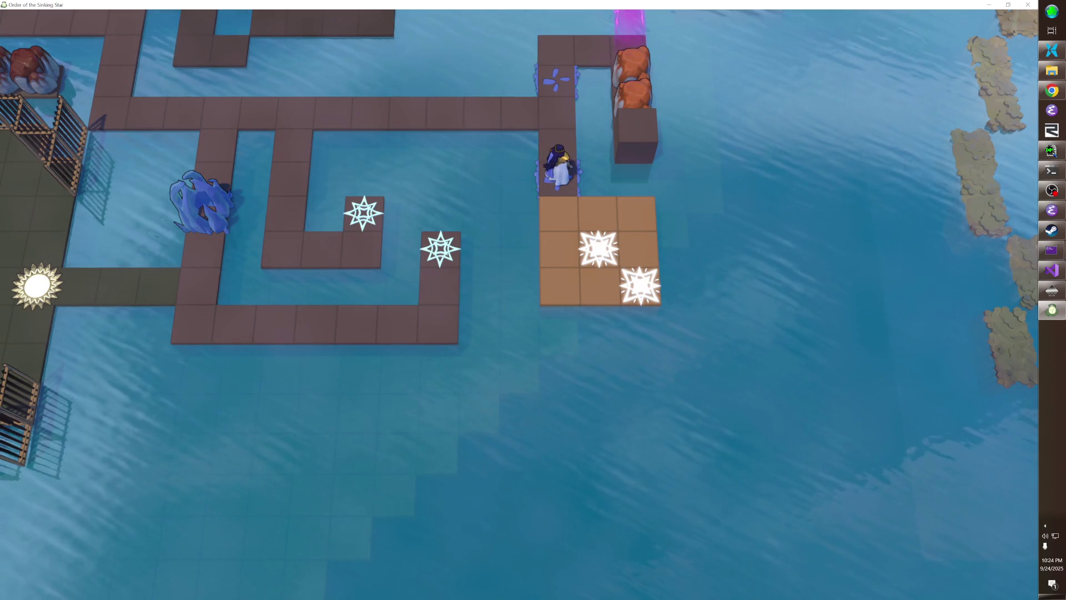
pyautogui.press('F1')
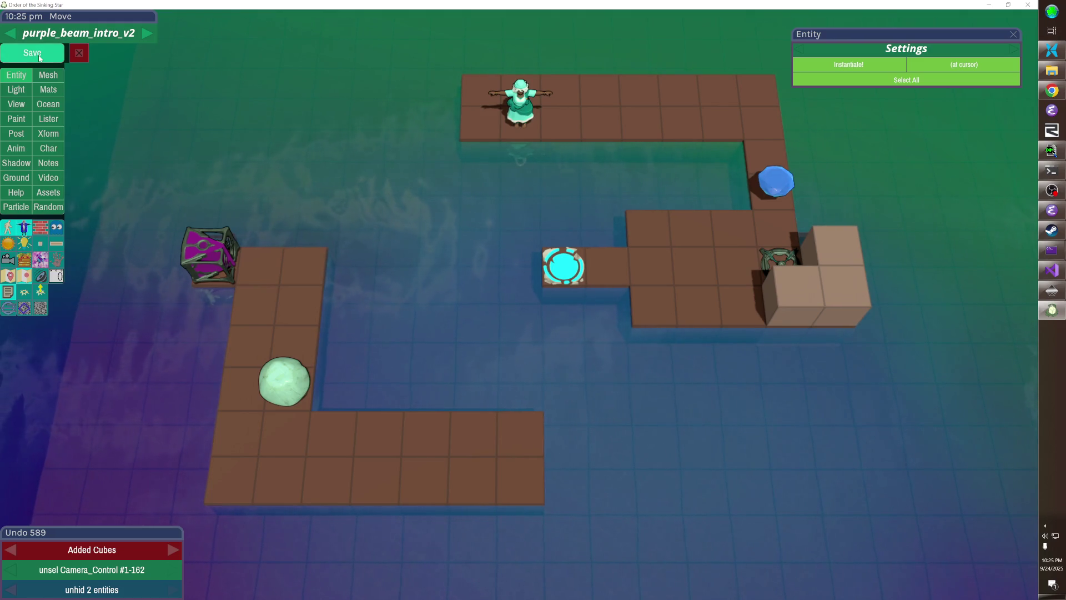
# - Save purple_beam_intro_v2, hide the game, and open the sokoban project folder
pyautogui.click(39, 57)
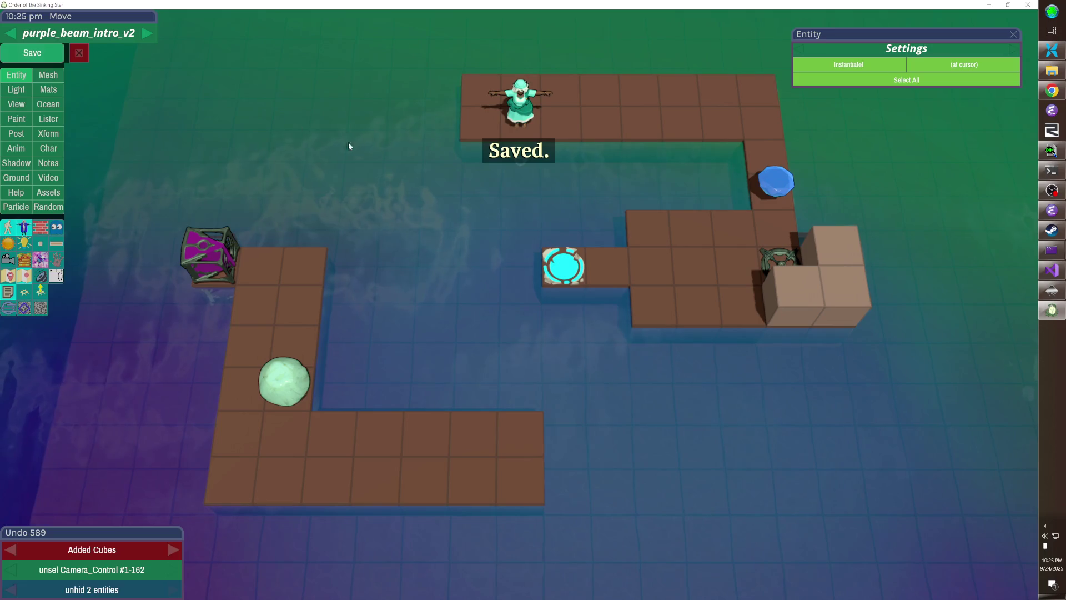
pyautogui.hotkey('alt', 'Tab')
pyautogui.click(1052, 50)
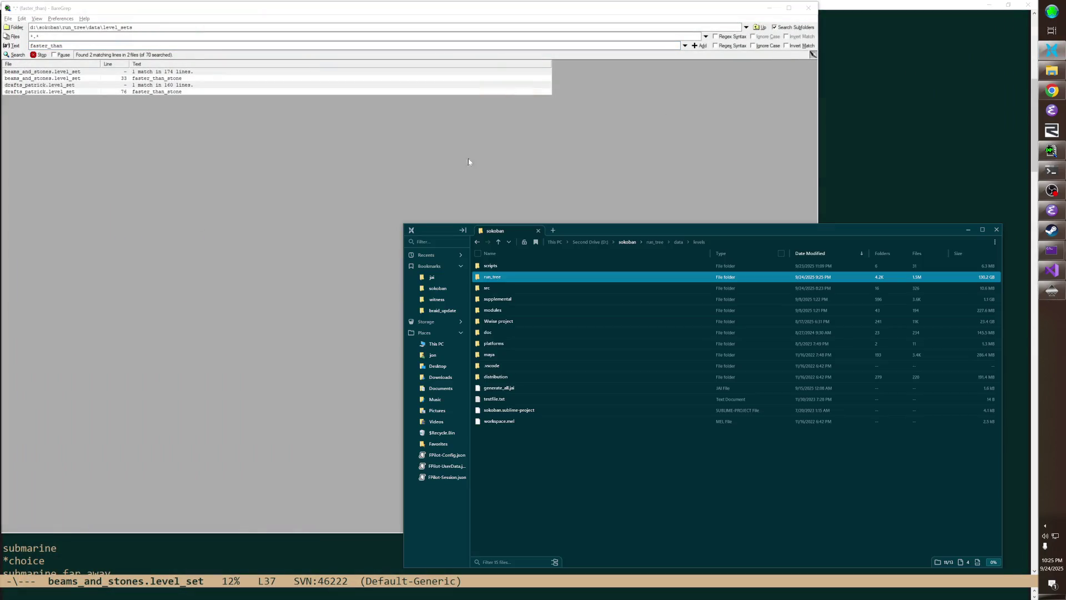
# - Start an SVN Commit of the sokoban folder and uncheck the three steamcmd files
pyautogui.rightClick(449, 289)
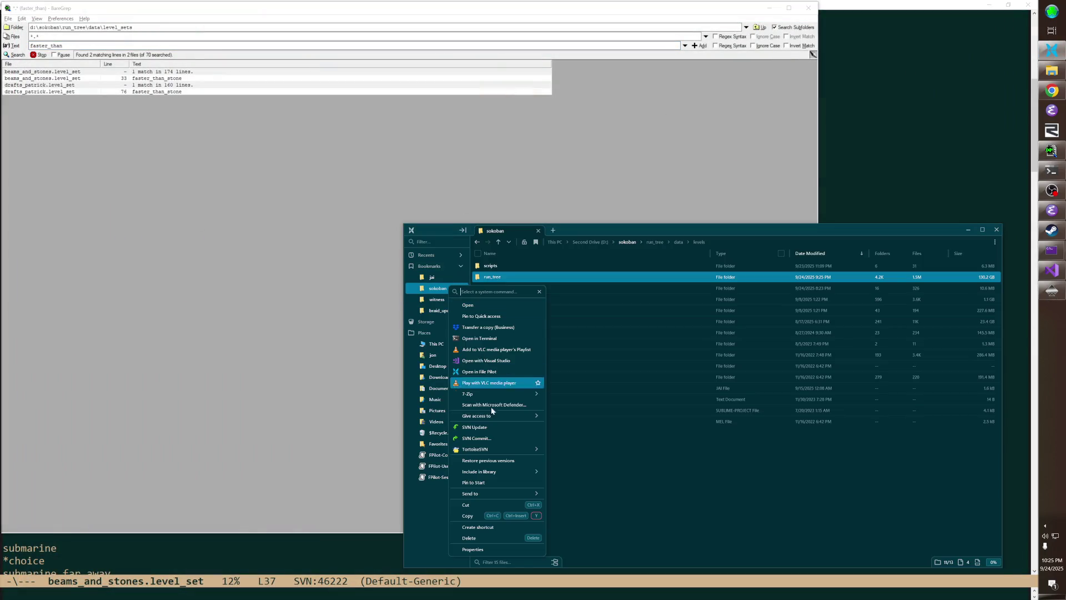
pyautogui.click(476, 438)
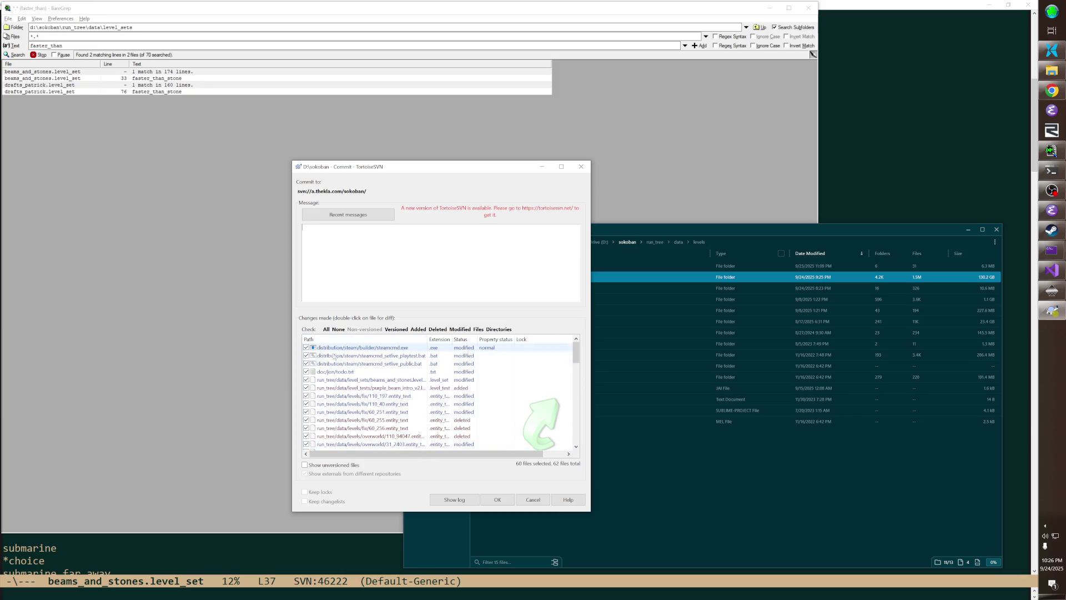
pyautogui.click(306, 363)
pyautogui.click(306, 356)
pyautogui.click(306, 347)
# - Uncheck src/first.jai, commit the remaining 56 files, and close the finished commit window
pyautogui.moveTo(576, 352); pyautogui.dragTo(574, 437)
pyautogui.scroll(-1, 574, 437)
pyautogui.click(306, 445)
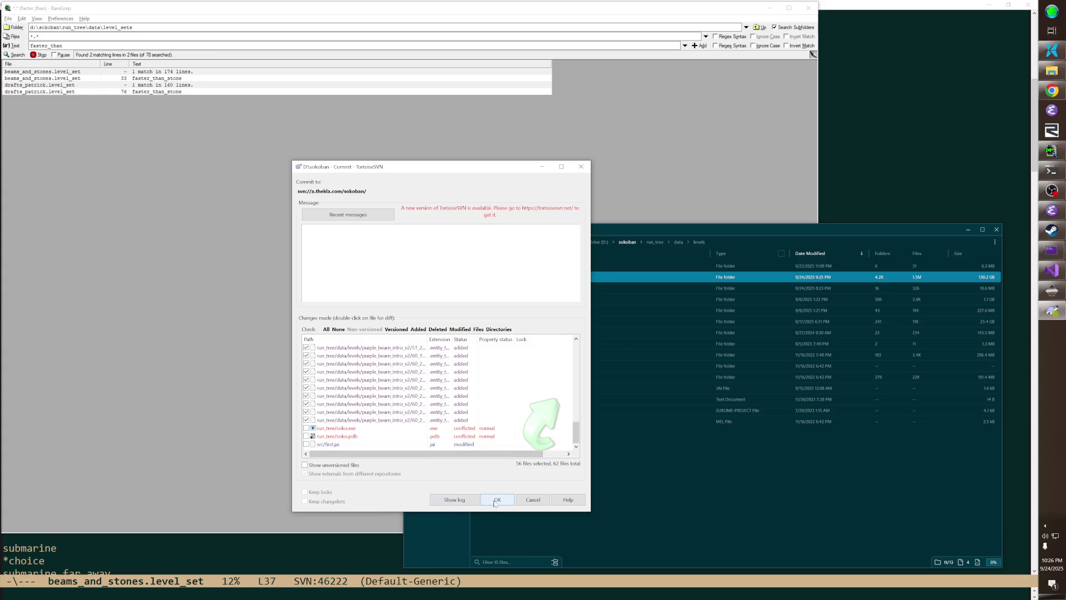
pyautogui.click(497, 499)
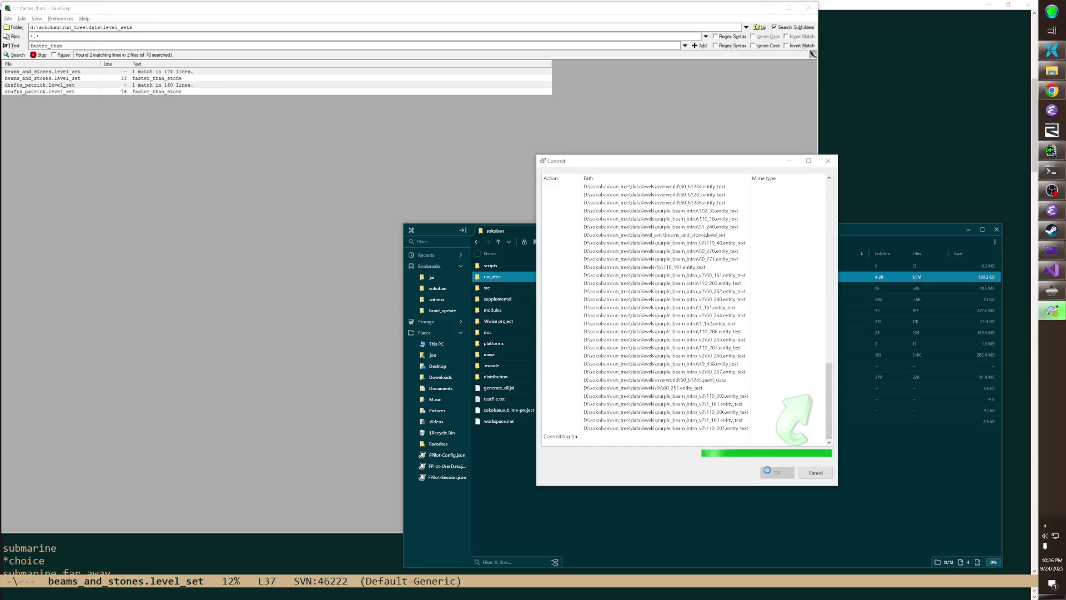
pyautogui.click(770, 473)
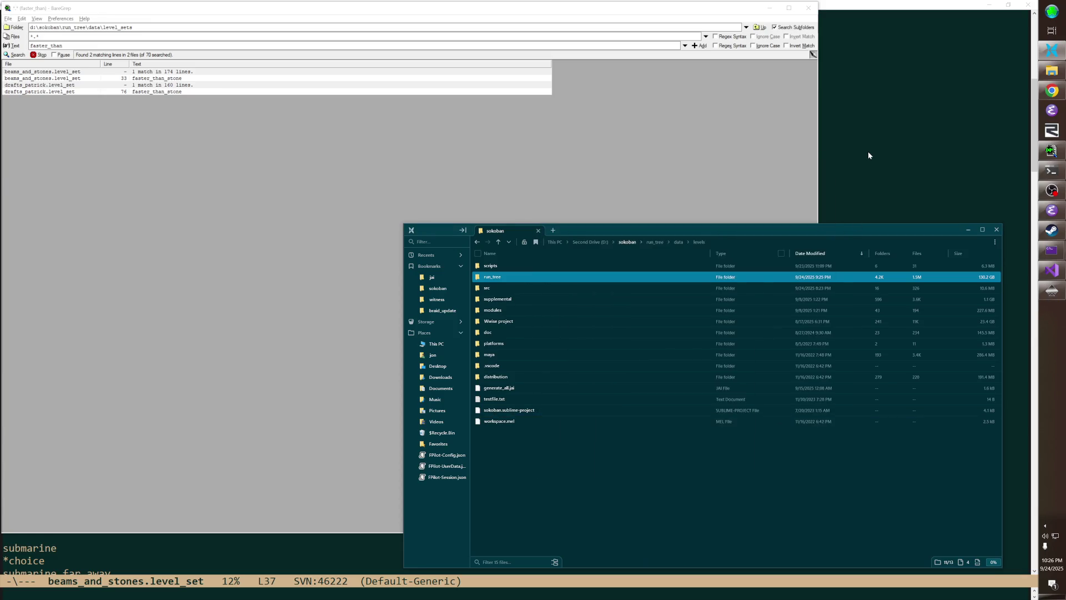
# - Switch Emacs to the todo.txt buffer
pyautogui.click(870, 155)
pyautogui.hotkey('ctrl', 'x')
pyautogui.write('btodo.txt')
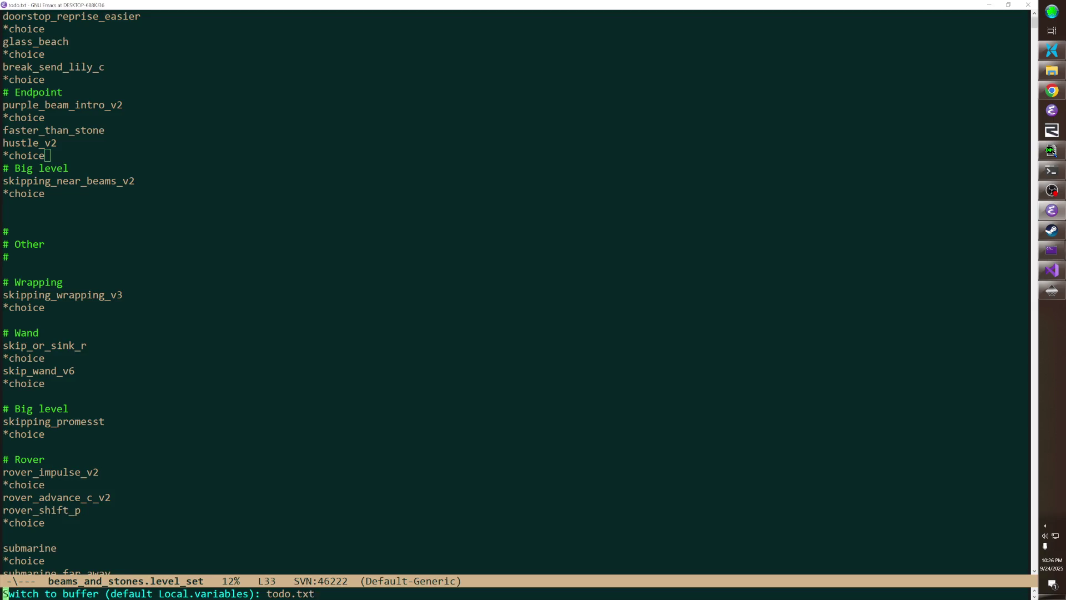
pyautogui.press('Return')
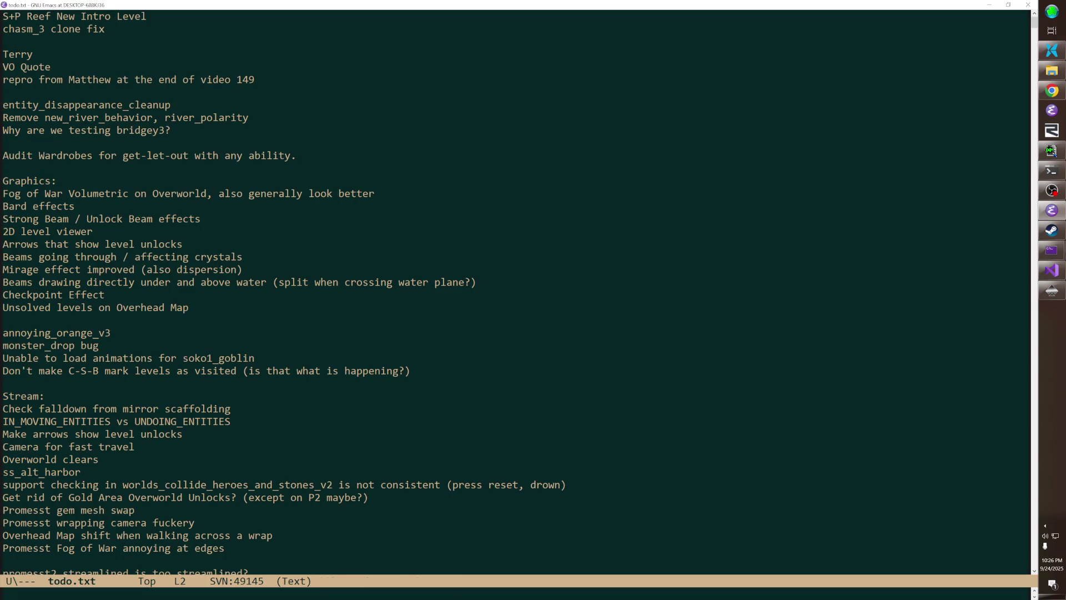
# - Delete the "S+P Reef New Intro Level" line, then switch to the solitaire game
pyautogui.press('Up')
pyautogui.hotkey('ctrl', 'k')
pyautogui.hotkey('ctrl', 'k')
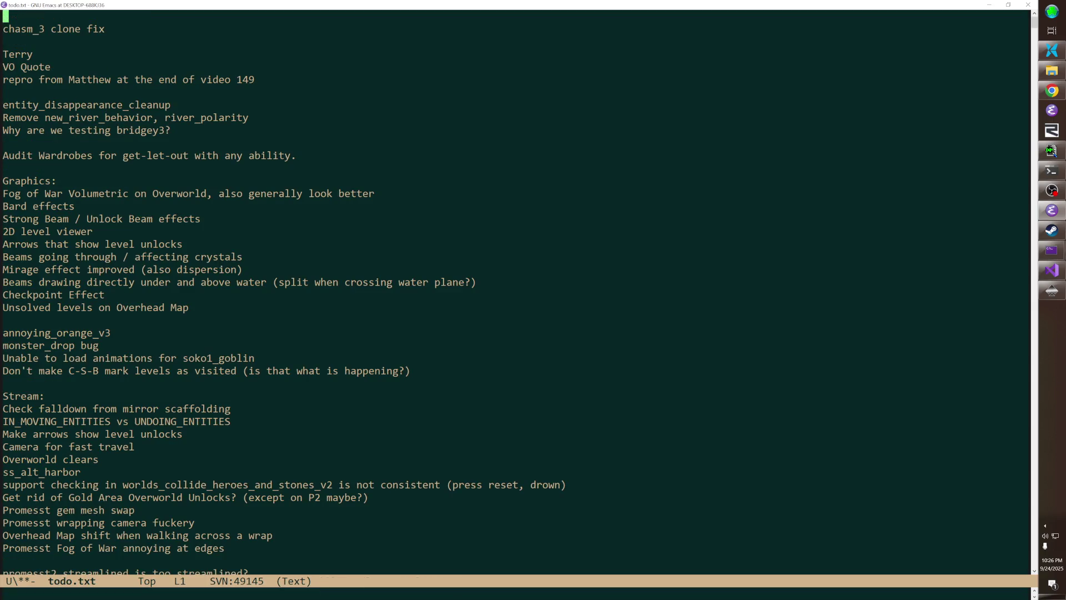
pyautogui.press('Down')
pyautogui.click(5, 16)
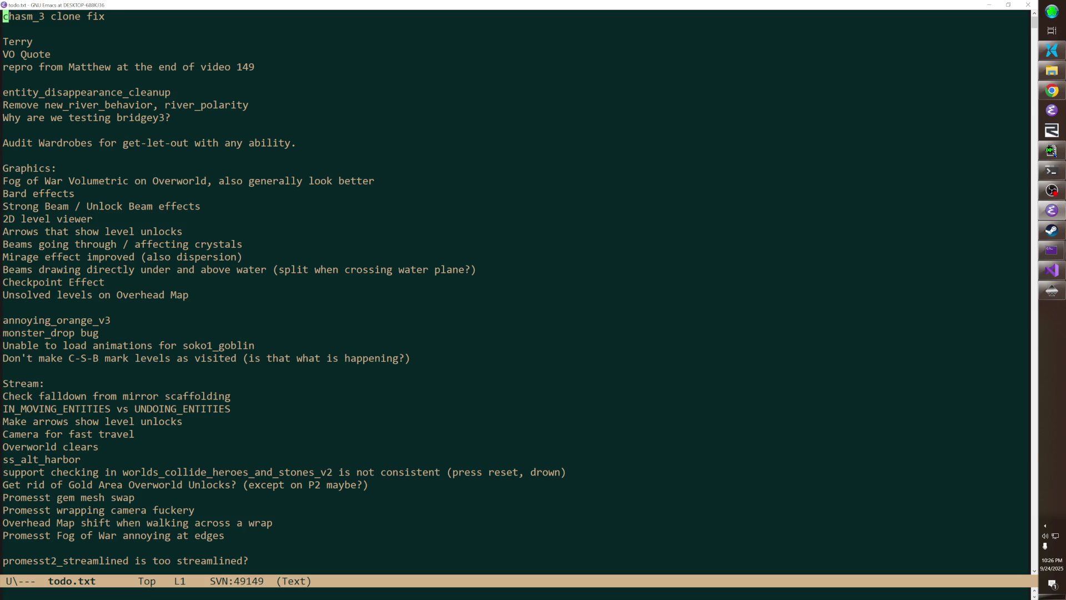
pyautogui.hotkey('alt', 'Tab')
pyautogui.press('Tab')
pyautogui.press('Tab')
pyautogui.press('Tab')
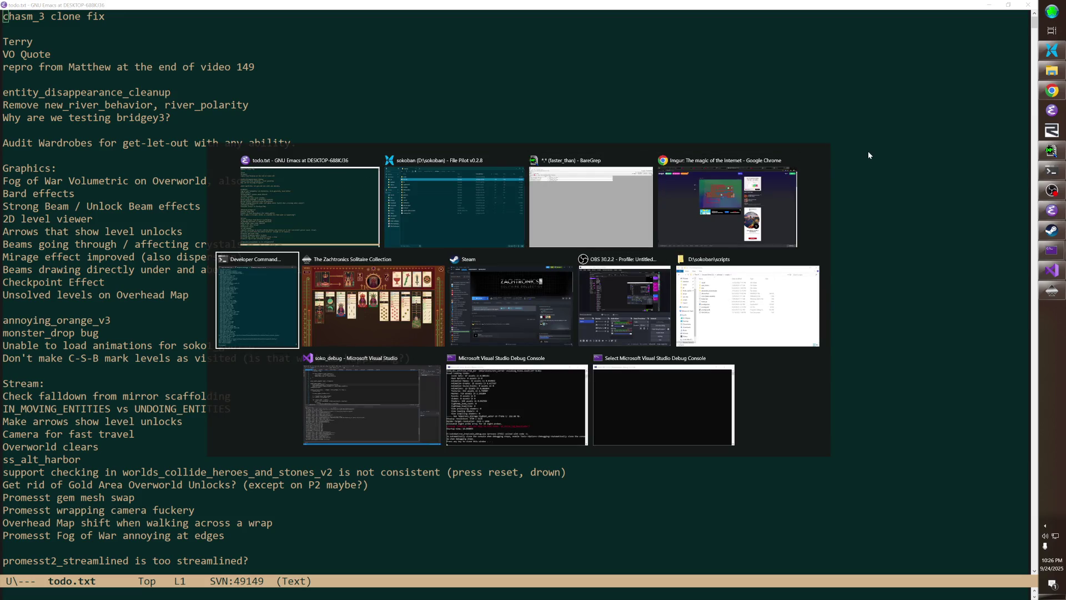
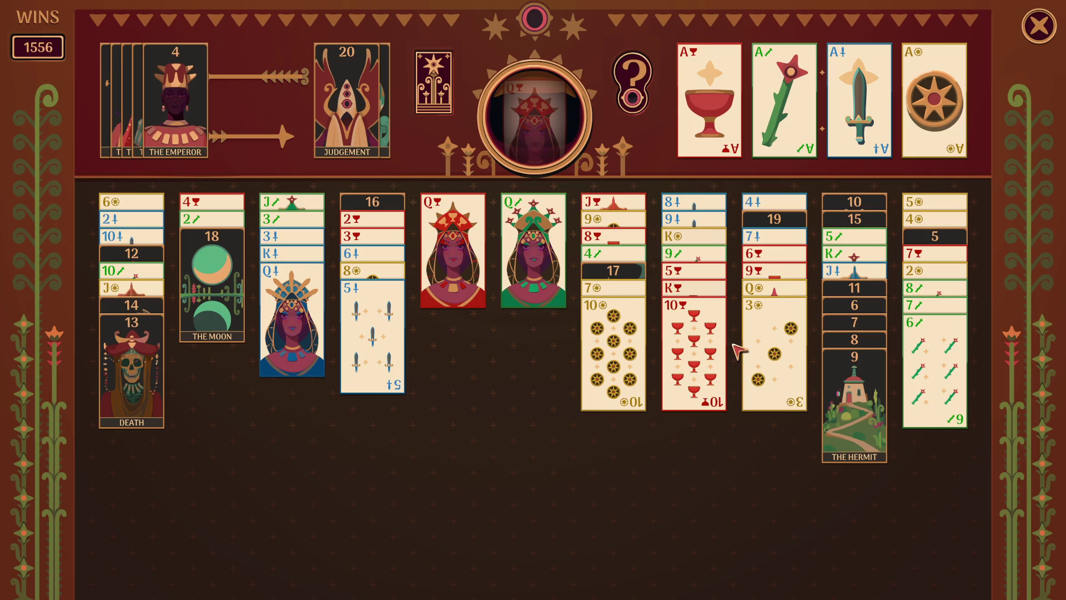
# - Park the 10 of cups, stack the queen on the king of cups, return the 10 to column 5, then deal a new game
pyautogui.moveTo(695, 378); pyautogui.dragTo(856, 100)
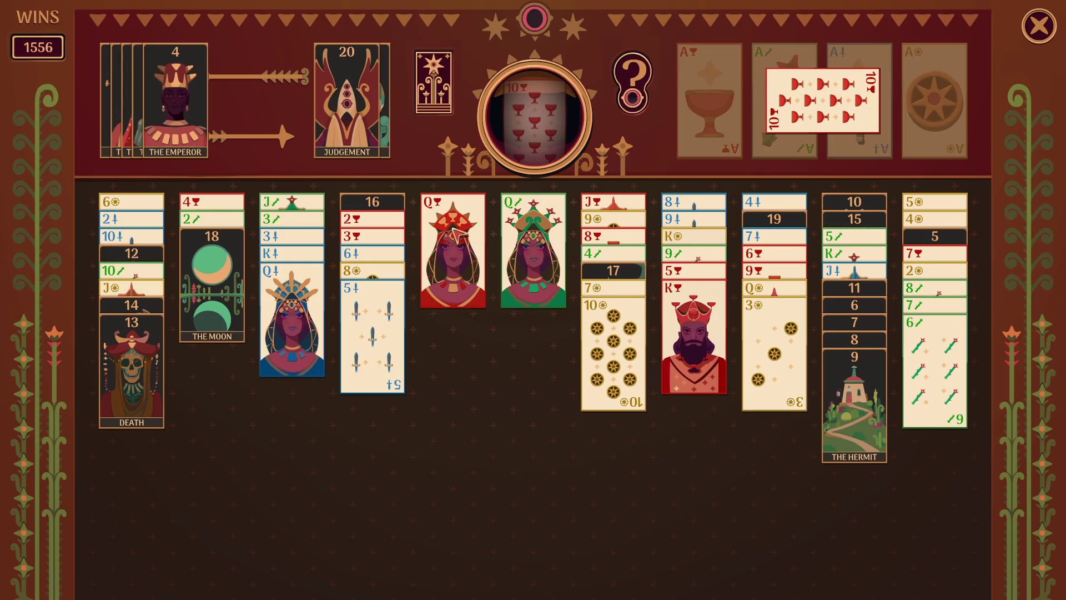
pyautogui.moveTo(461, 239); pyautogui.dragTo(697, 367)
pyautogui.moveTo(842, 106); pyautogui.dragTo(502, 272)
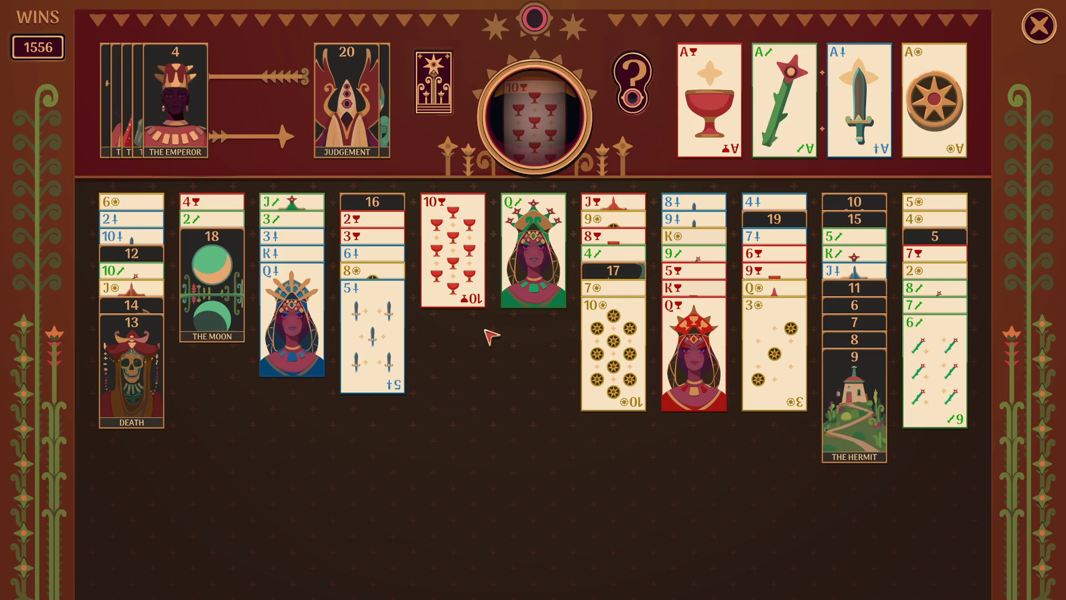
pyautogui.press('n')
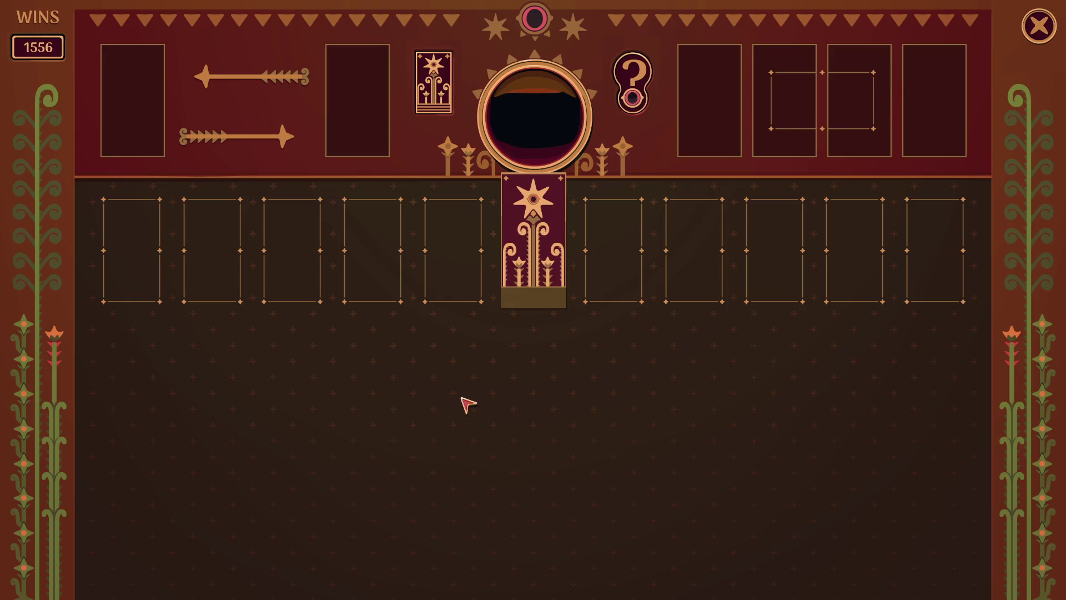